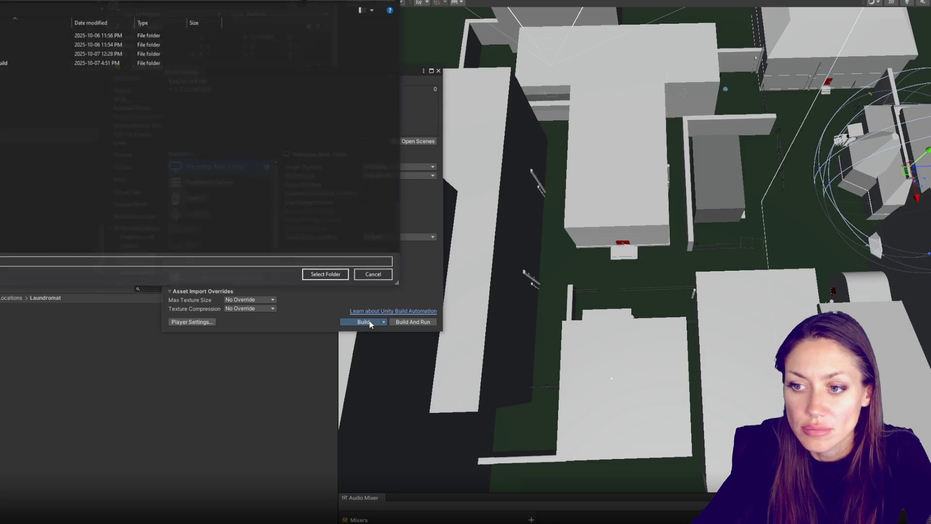
Step: Create a new folder named 'Builds0.4' and select it as the build destination
right_click(63, 116)
mouse_move(125, 231)
left_click(212, 229)
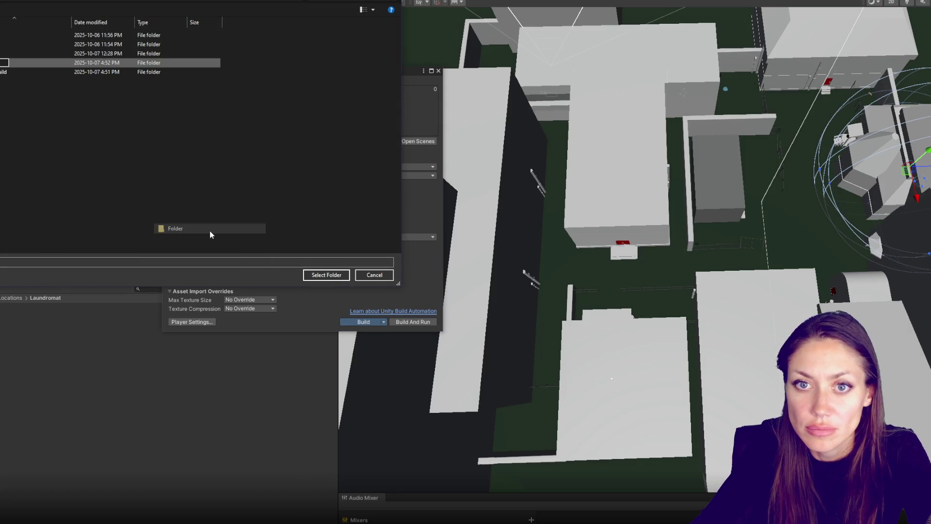
type("Builds")
type("0")
type(".4")
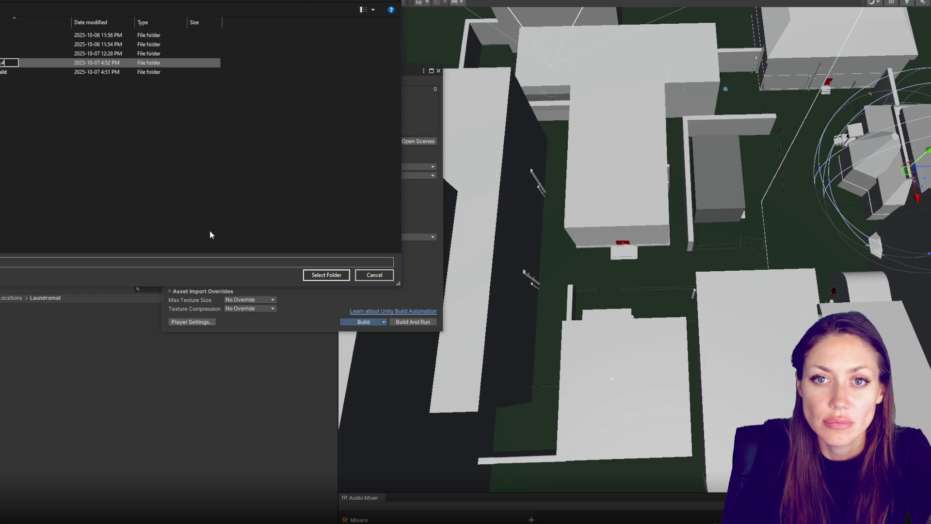
key("Return")
left_click(326, 275)
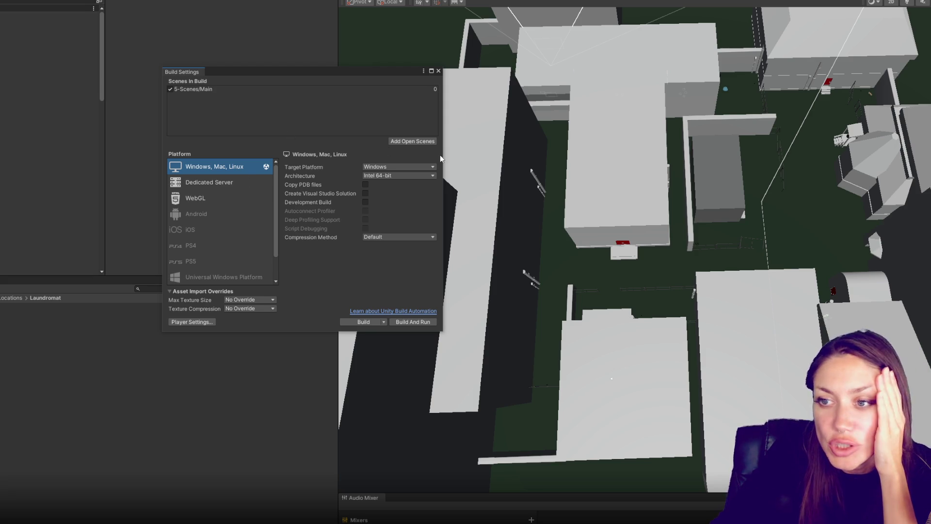
Step: Switch the build platform to WebGL and close Build Settings
left_click(237, 196)
left_click(362, 321)
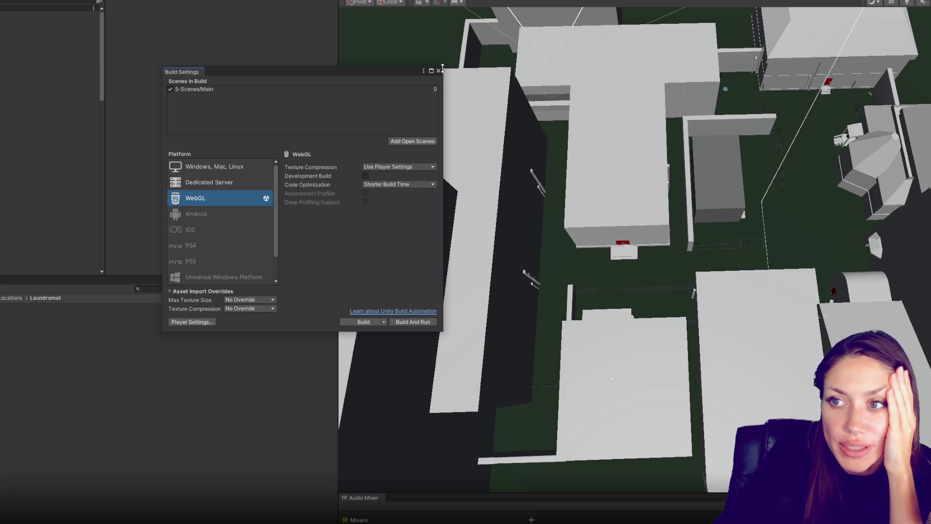
left_click(439, 71)
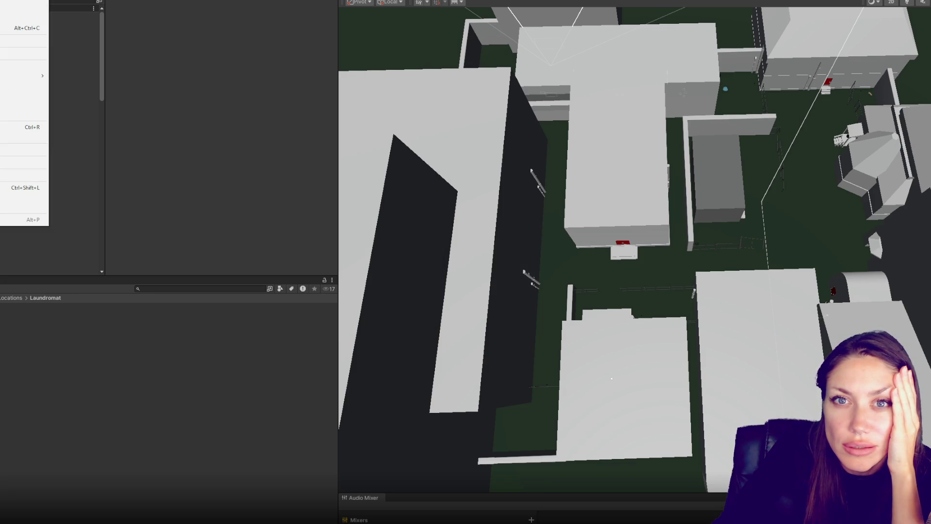
Step: Browse the top-level menu bar with the arrow keys, then dismiss it
key("Right")
key("Left")
key("Left")
key("Left")
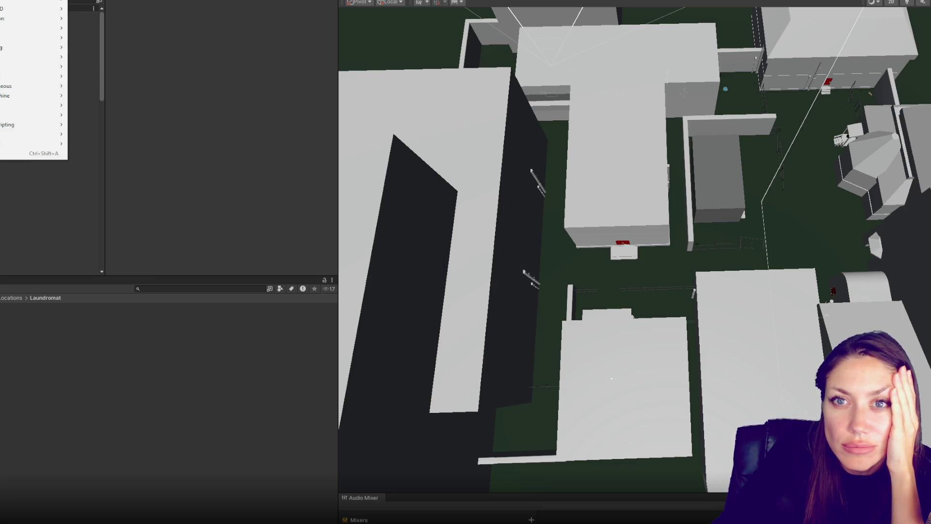
key("Right")
key("Right")
key("Left")
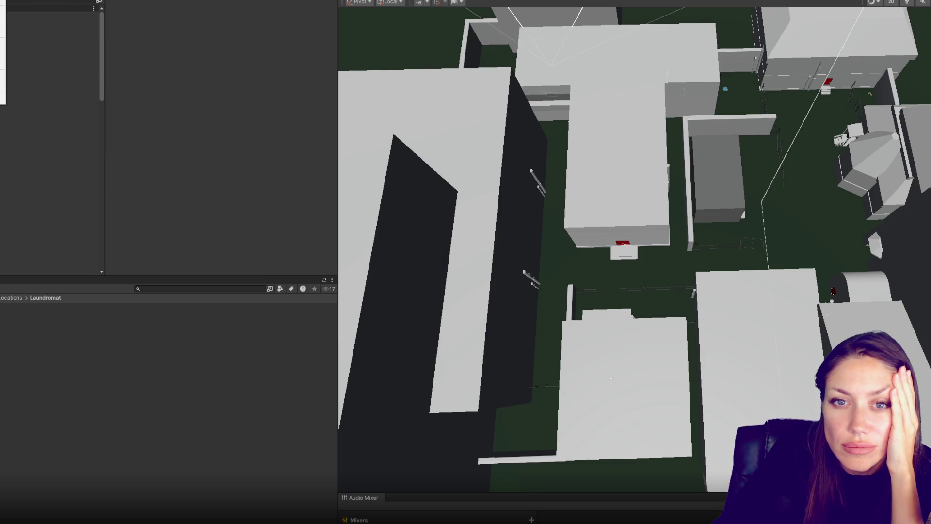
key("Down")
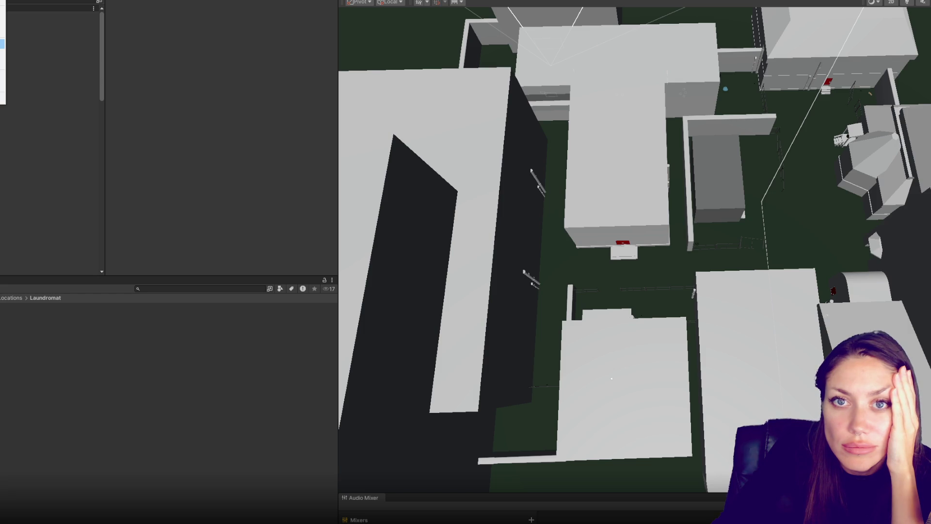
key("Escape")
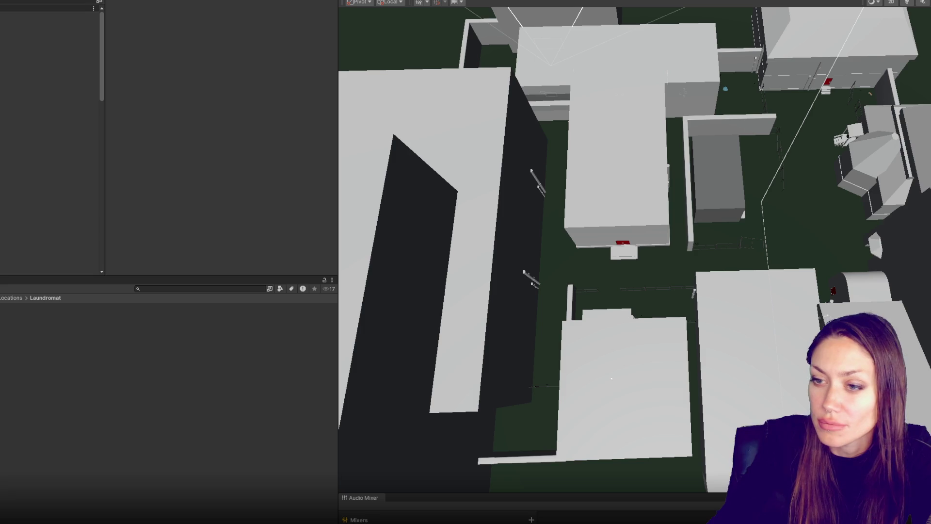
Step: Briefly reopen and close Build Settings, then open Project Settings on the Player page
right_click(1, 4)
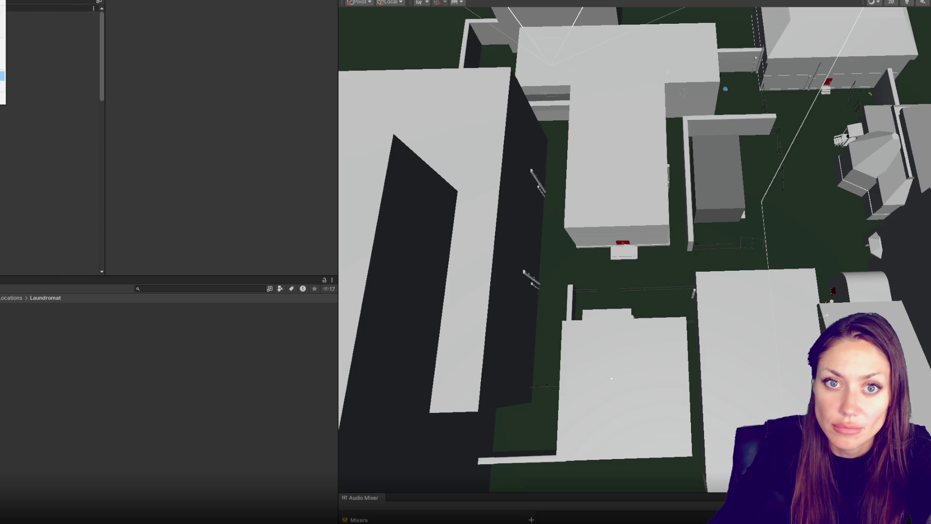
left_click(2, 76)
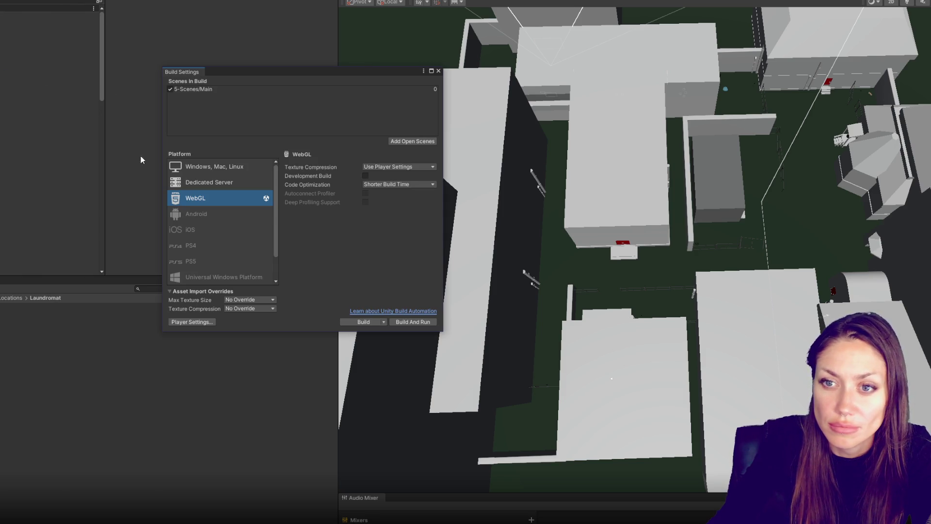
left_click(439, 72)
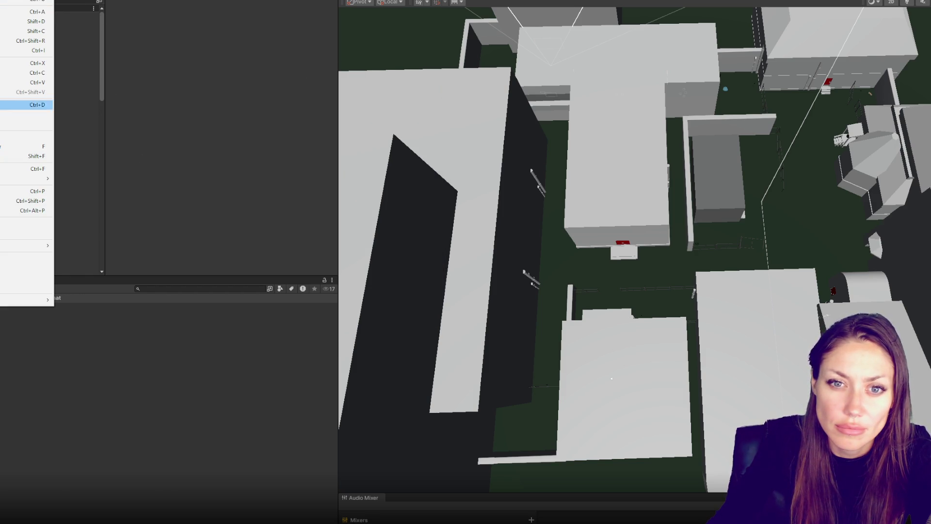
left_click(5, 258)
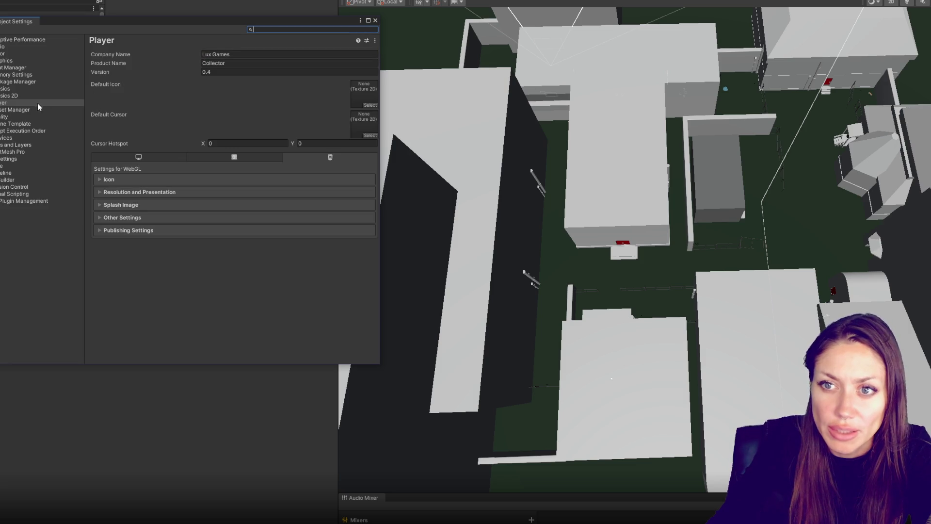
Step: Inspect the Low quality level's values, then return to the Player page
left_click(39, 117)
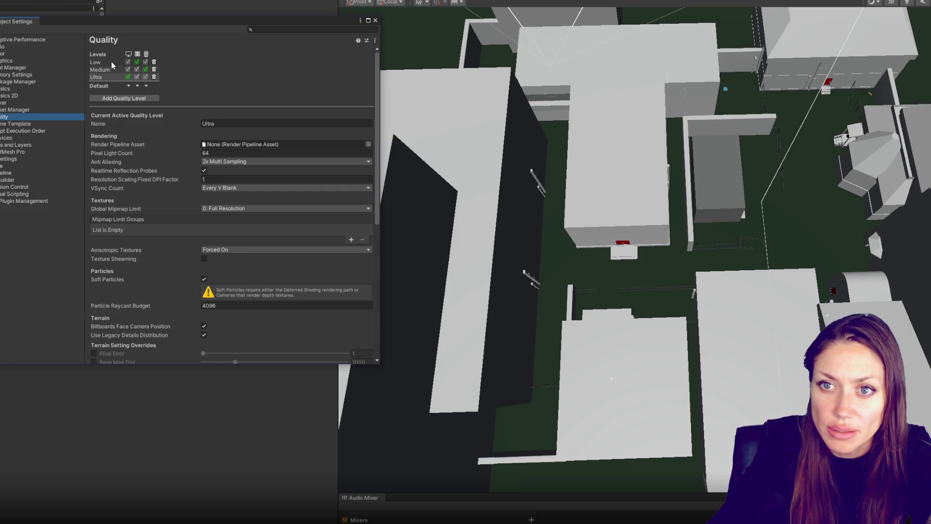
left_click(110, 62)
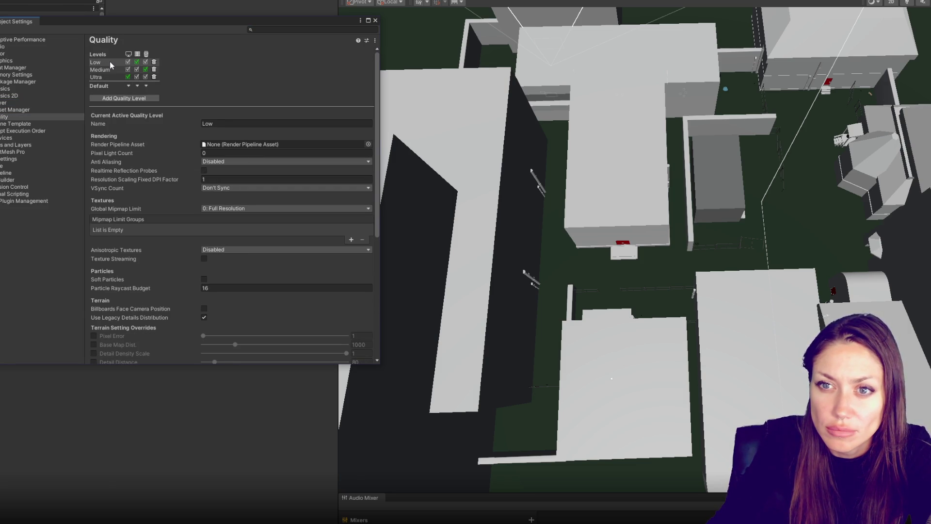
left_click(15, 103)
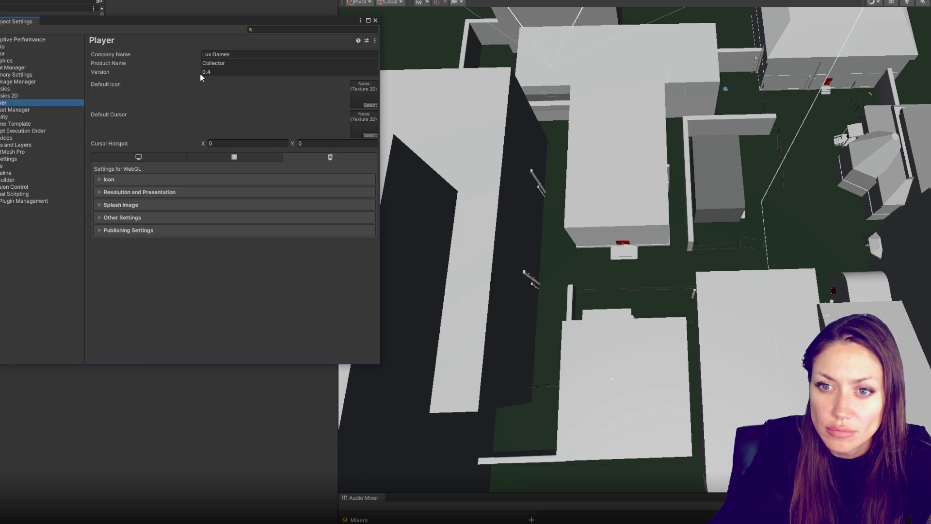
Step: Set the WebGL template to Minimal under Resolution and Presentation
left_click(145, 193)
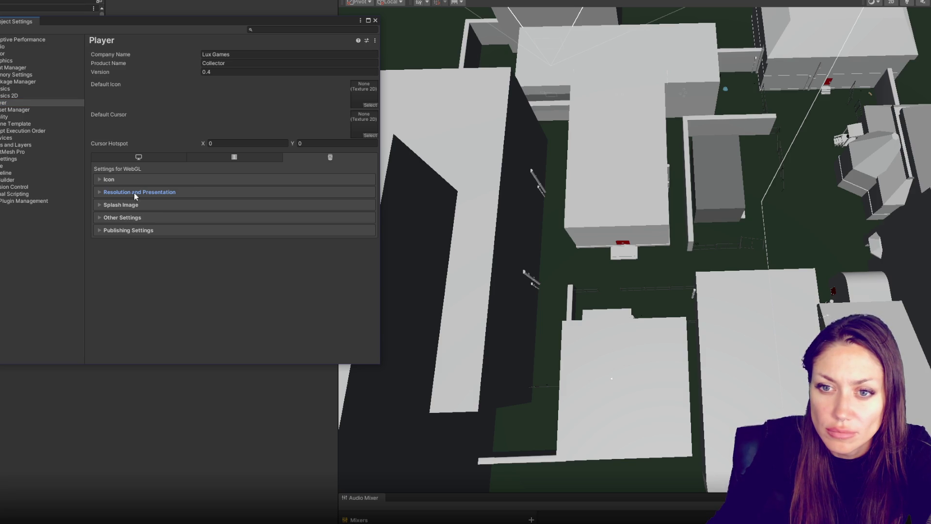
left_click(98, 193)
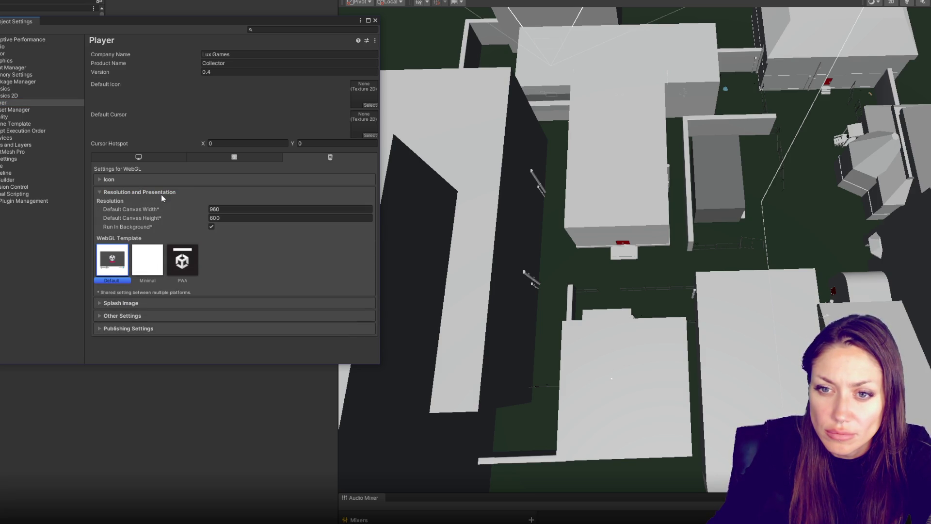
left_click(172, 255)
left_click(149, 247)
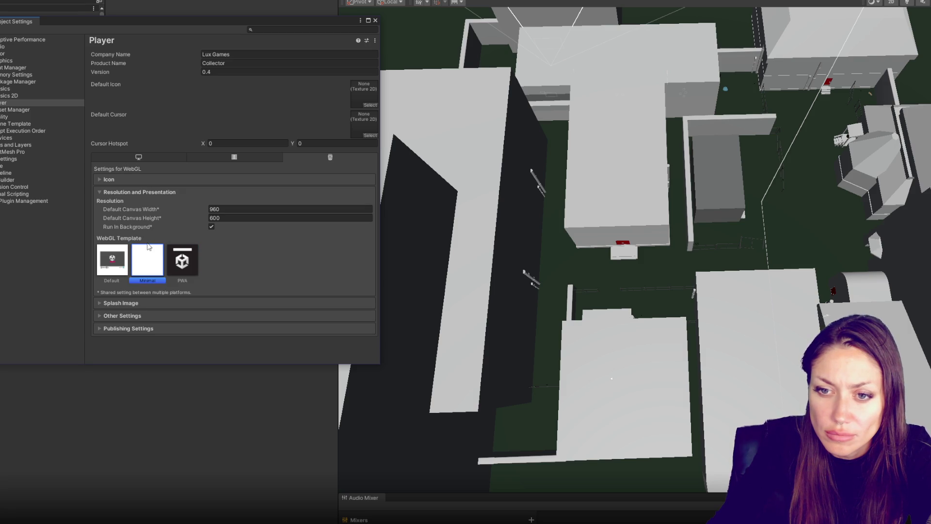
left_click(98, 191)
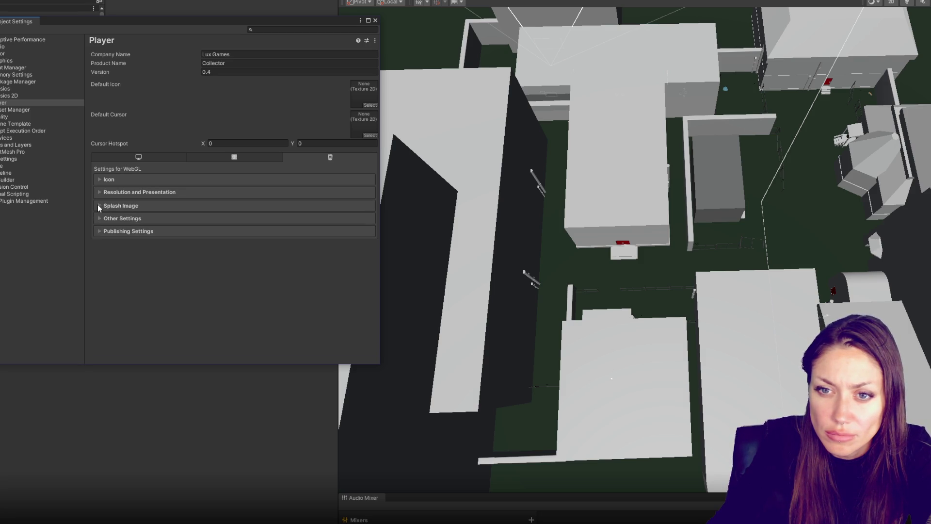
Step: Review Splash Image, Other Settings and Publishing Settings, then show the Windows, Mac, Linux settings
left_click(98, 204)
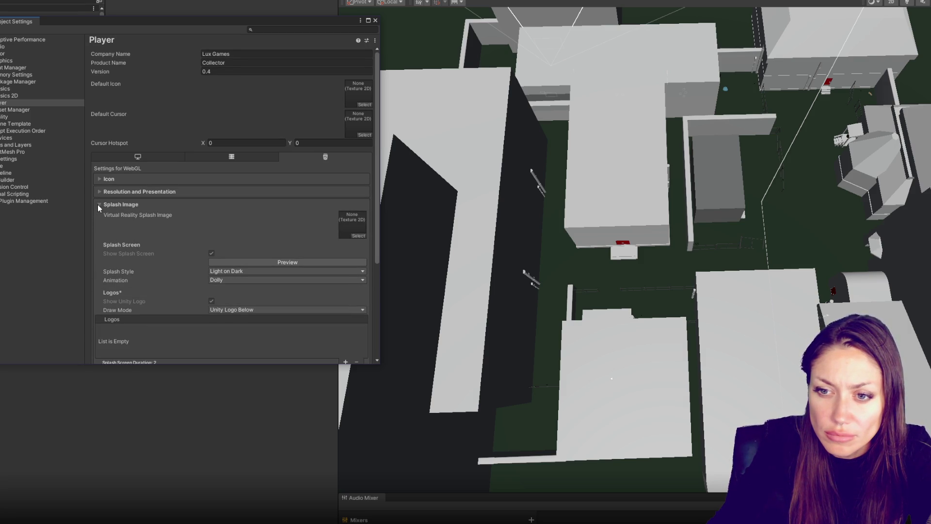
left_click(98, 204)
left_click(99, 217)
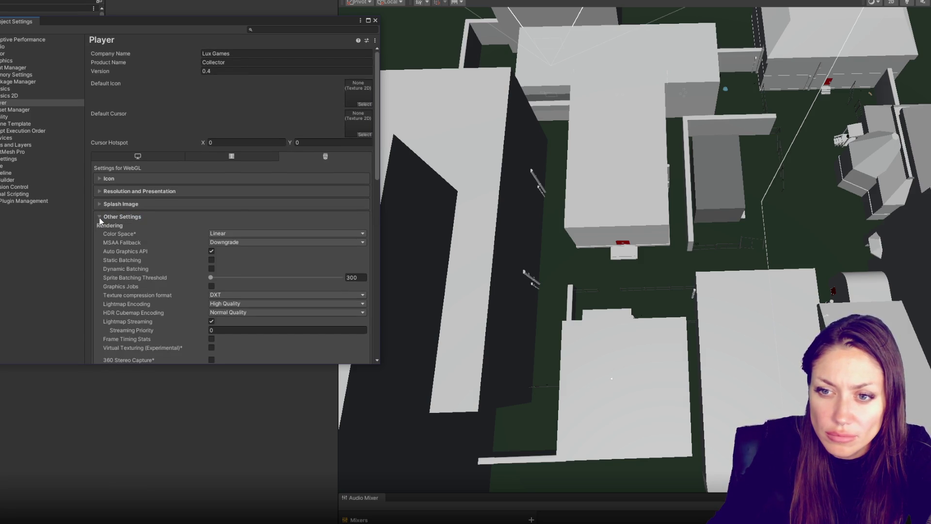
scroll(134, 217, "down", 3)
left_click(103, 140)
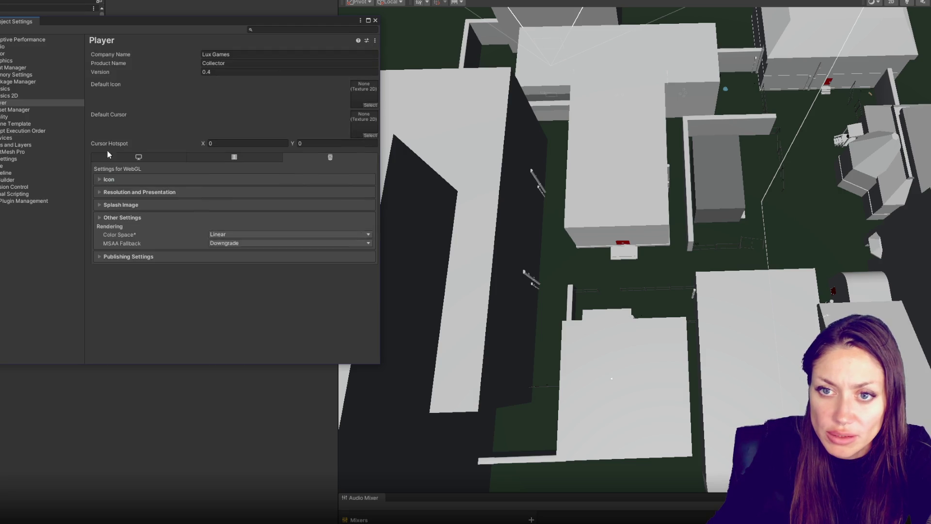
left_click(99, 231)
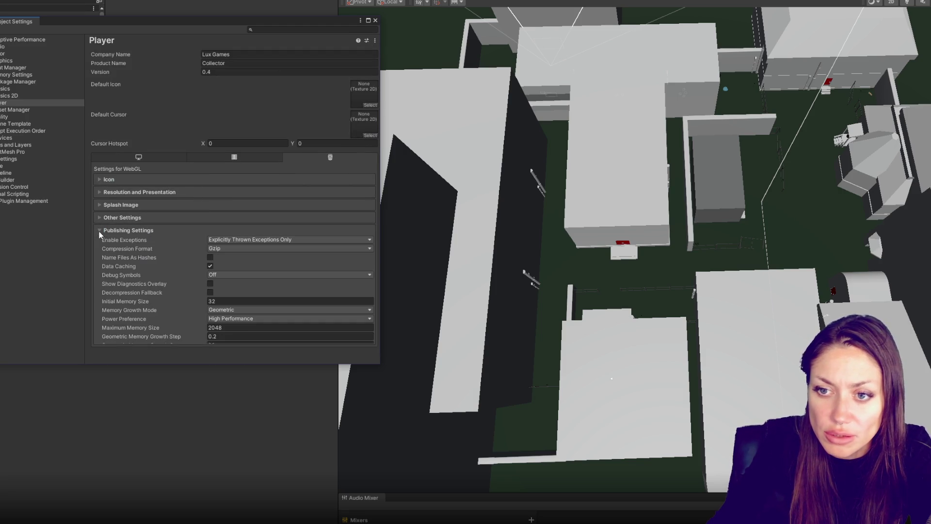
left_click(98, 204)
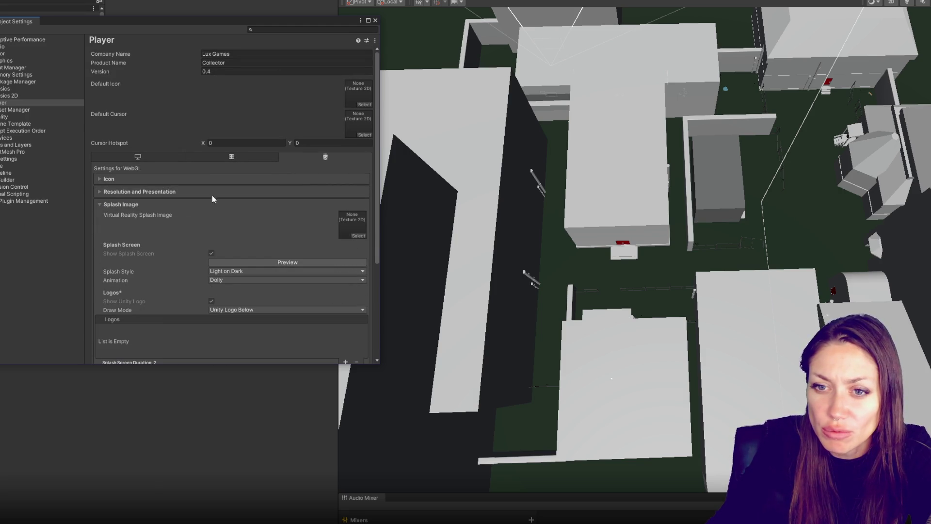
left_click(97, 205)
left_click(97, 231)
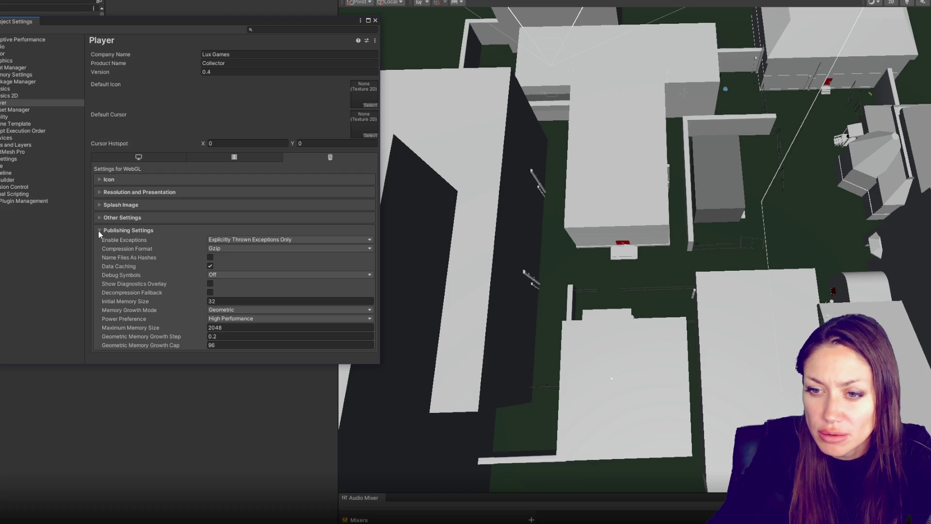
left_click(98, 231)
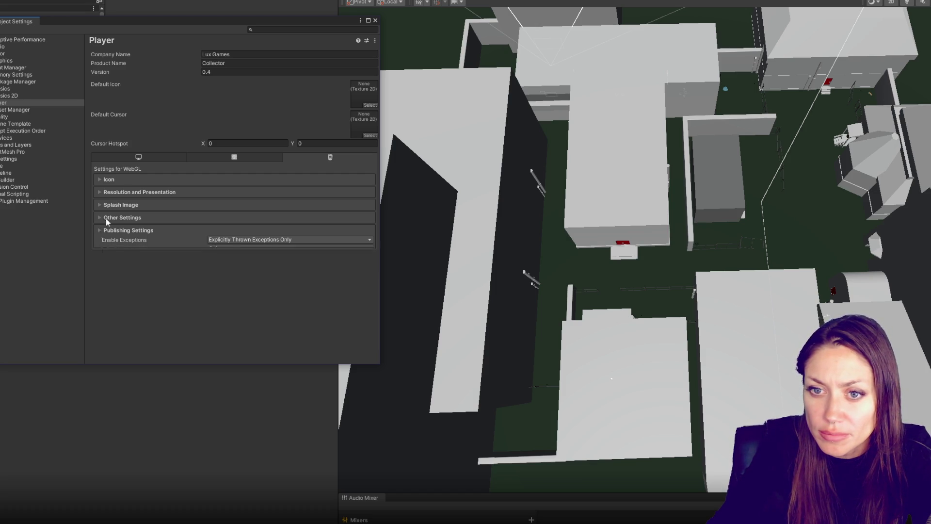
left_click(125, 158)
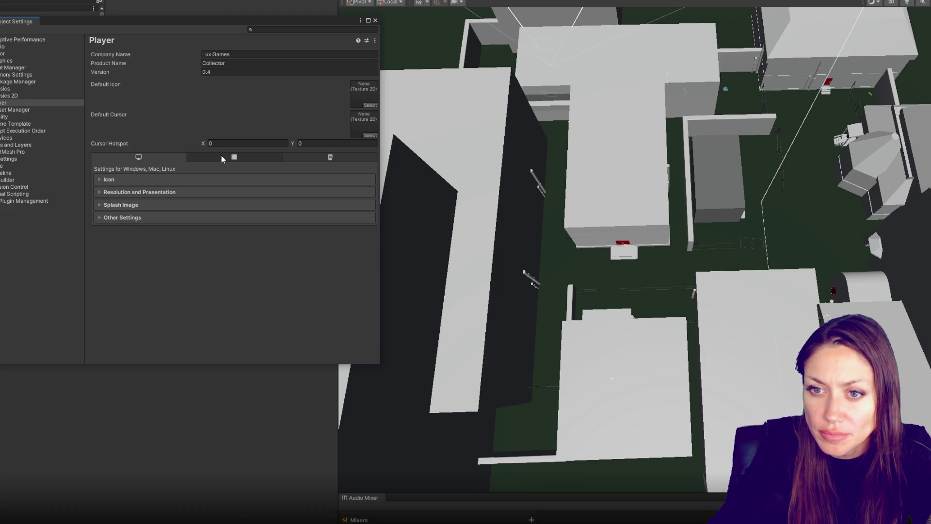
Step: Review the Resolution, Splash Image and Other Settings sections of the standalone Player settings
left_click(135, 194)
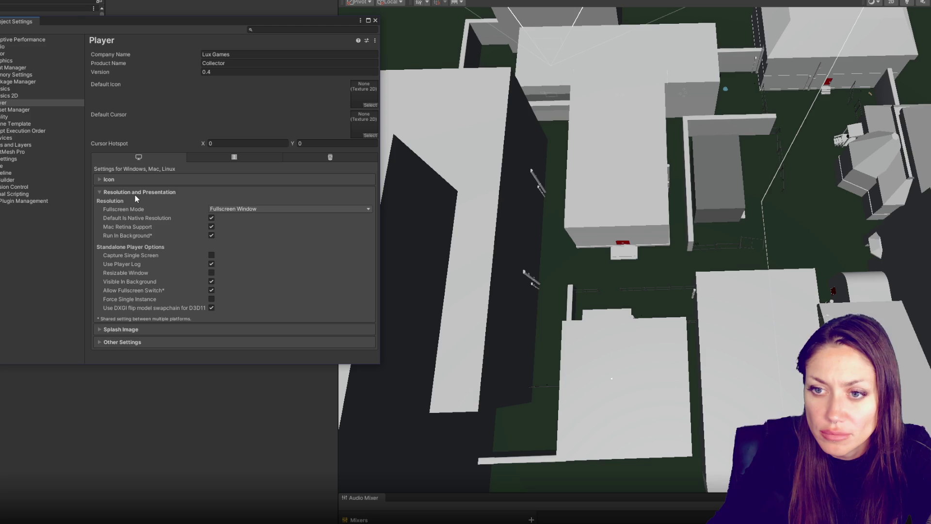
left_click(135, 194)
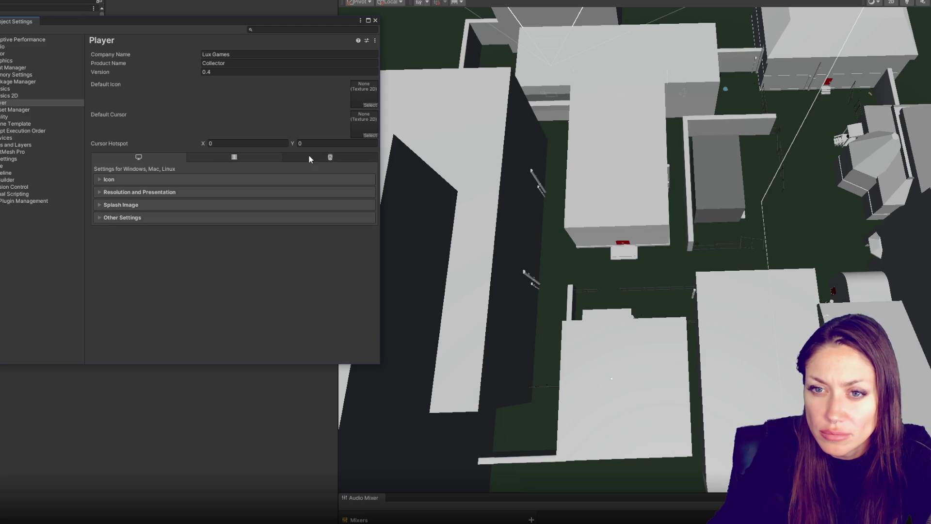
left_click(116, 206)
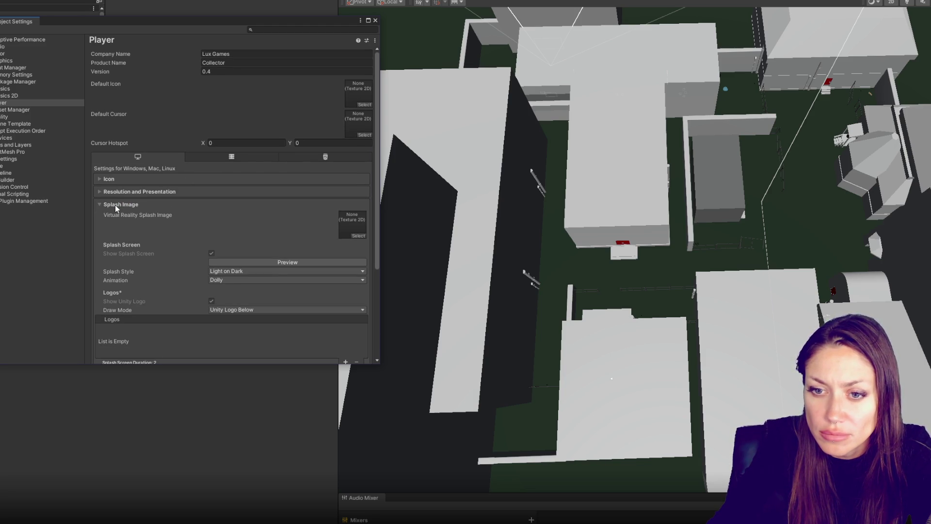
left_click(115, 204)
left_click(122, 193)
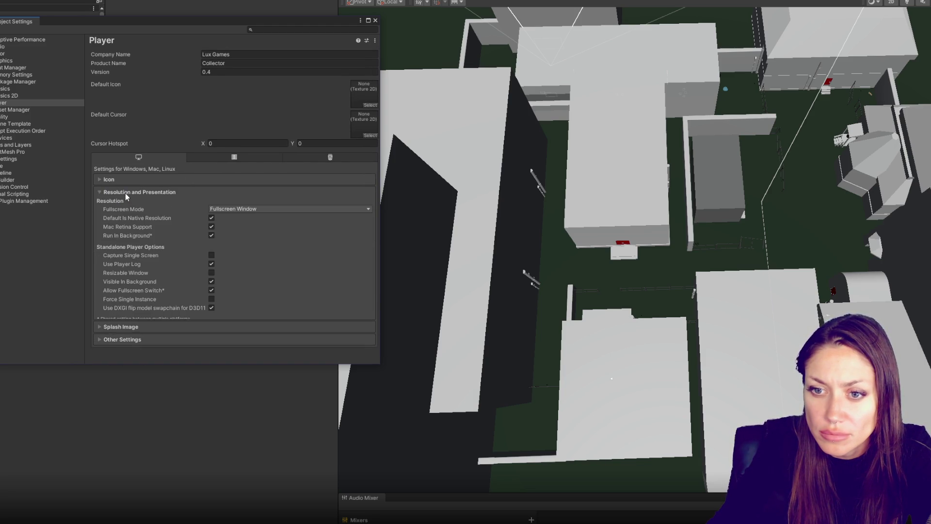
left_click(124, 193)
left_click(116, 216)
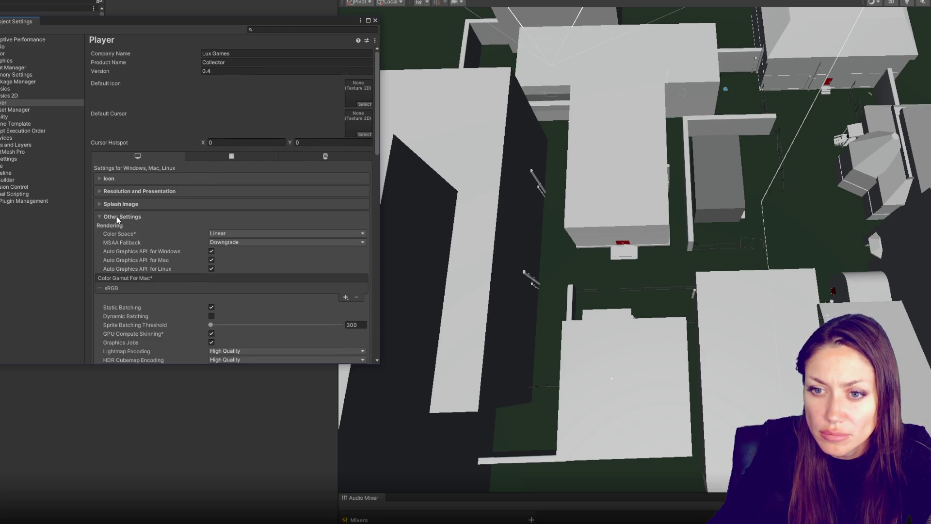
left_click(116, 216)
Step: Expand Splash Image, leave the Light on Dark style unchanged, and play the preview
left_click(115, 205)
left_click(225, 270)
left_click(263, 261)
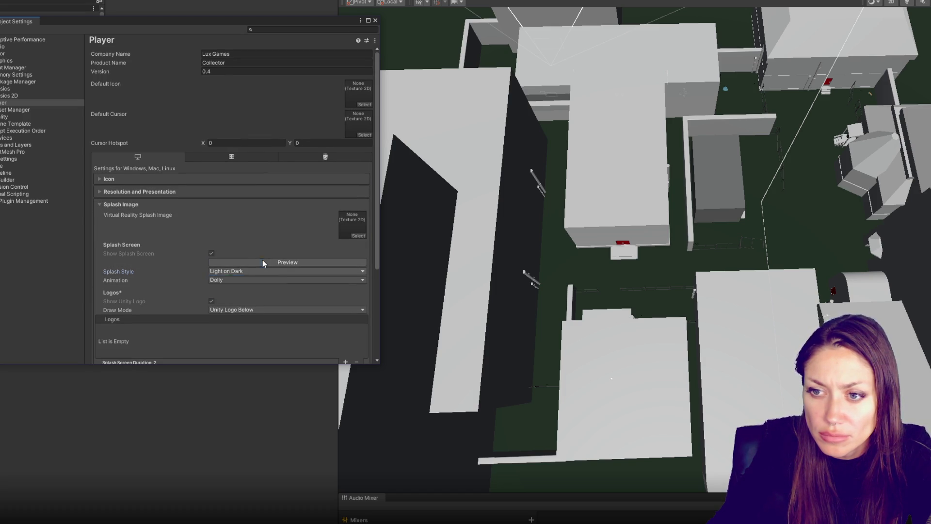
left_click(263, 261)
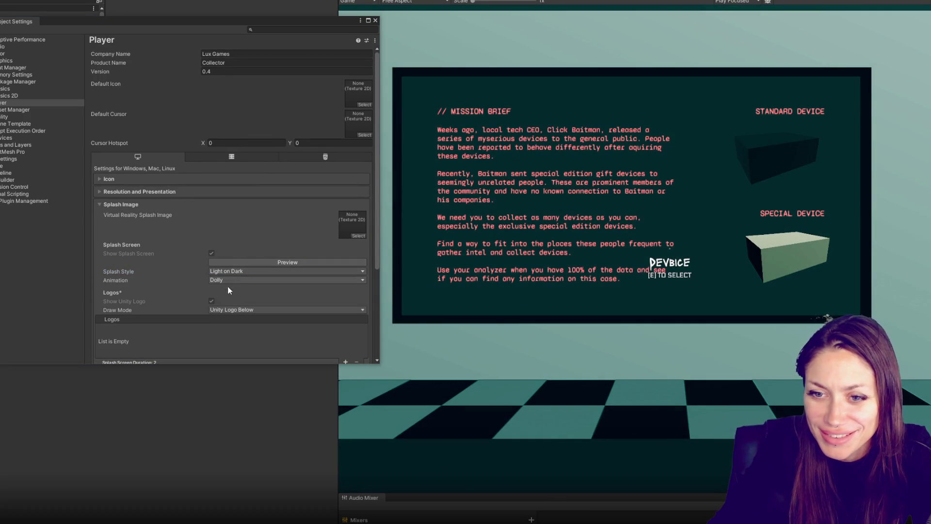
Step: Keep the logo draw mode at Unity Logo Below, set the splash animation to Static, and preview it
scroll(233, 278, "down", 3)
left_click(237, 257)
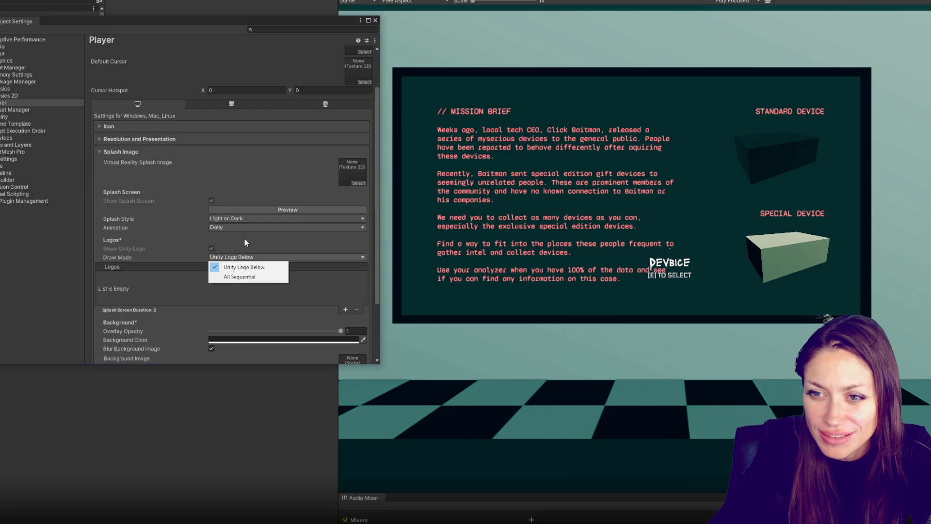
left_click(245, 237)
left_click(247, 226)
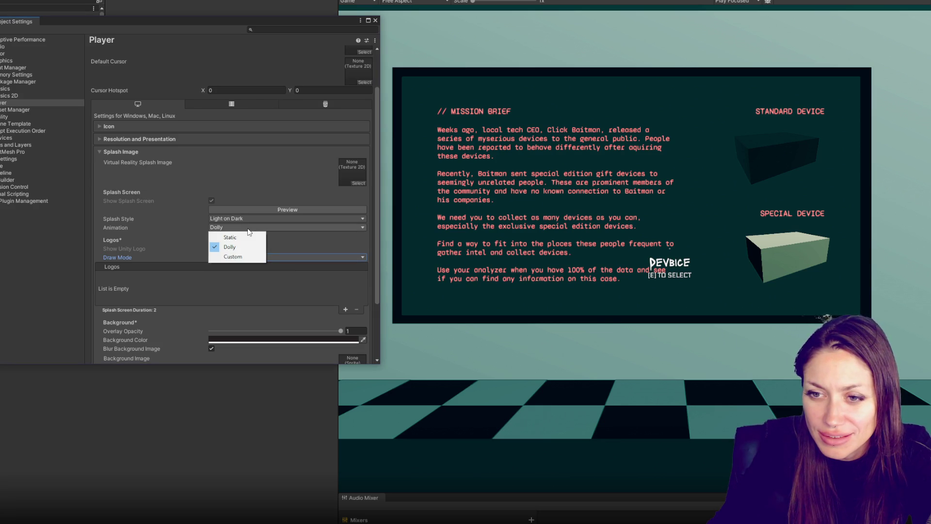
left_click(231, 237)
left_click(320, 208)
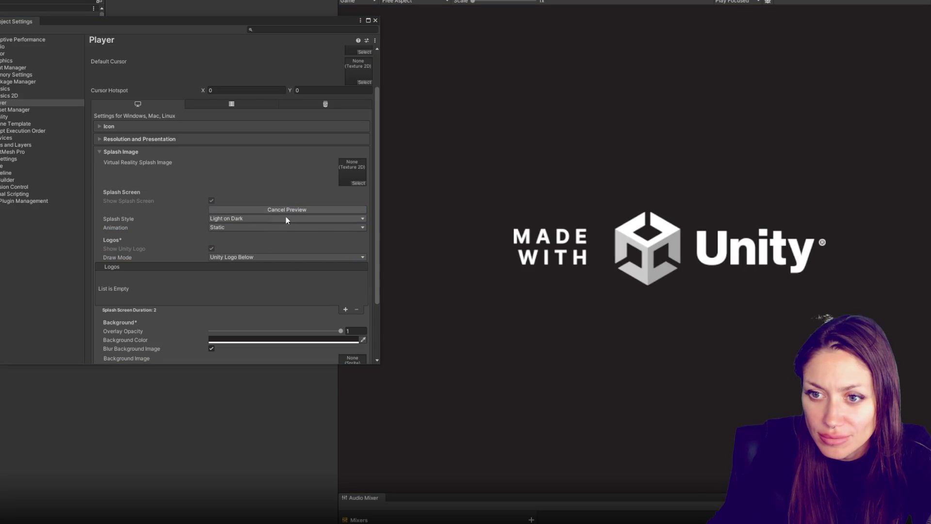
Step: Try the Dark on Light splash style, revert to Light on Dark, preview, then collapse Splash Image
left_click(263, 220)
left_click(260, 224)
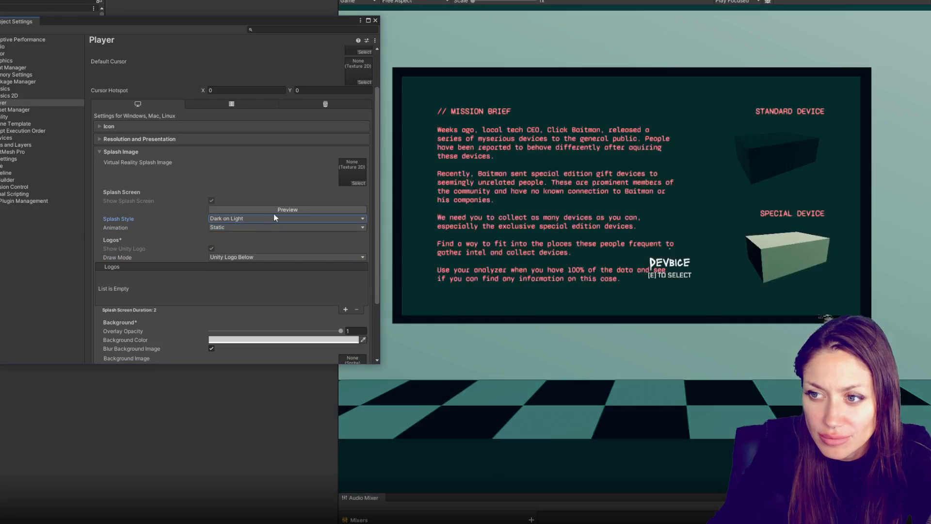
left_click(273, 211)
left_click(275, 218)
left_click(266, 237)
left_click(275, 211)
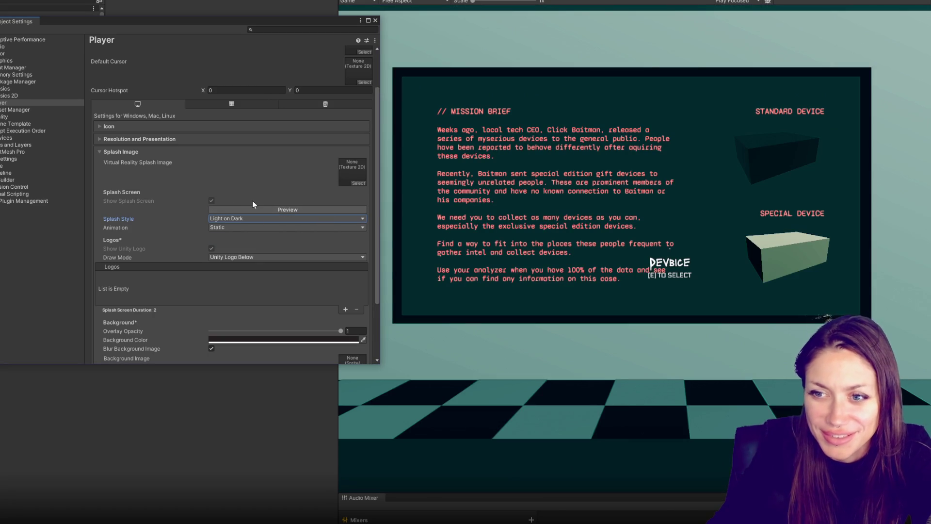
left_click(205, 150)
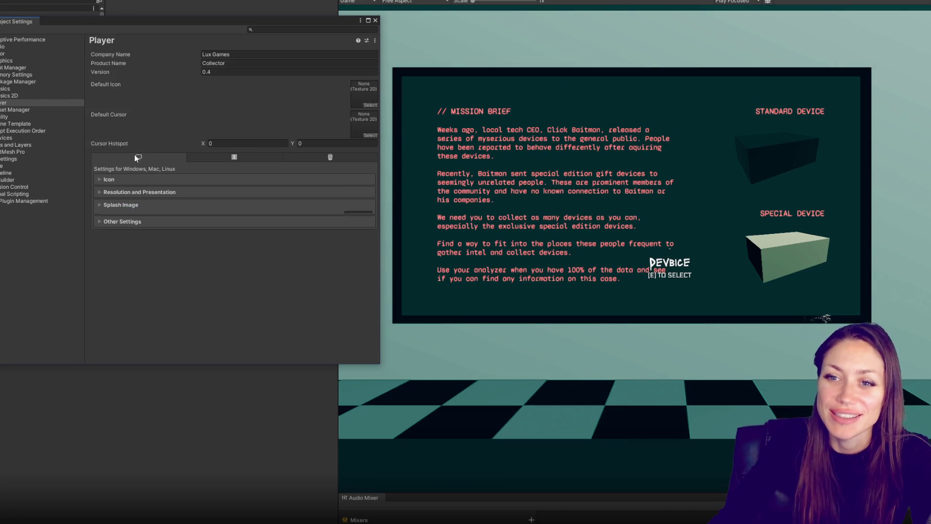
Step: Show the WebGL Player settings and review its Resolution and Splash Image sections
left_click(141, 191)
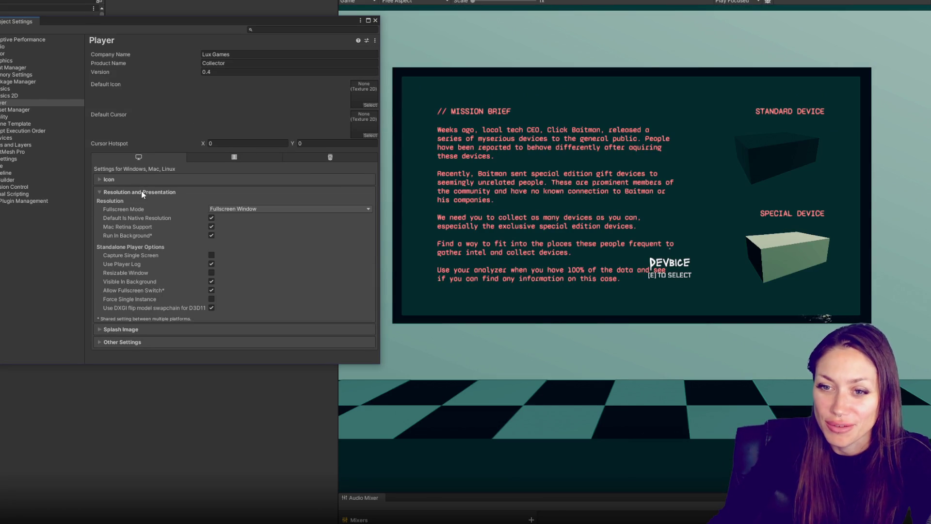
left_click(141, 191)
left_click(352, 156)
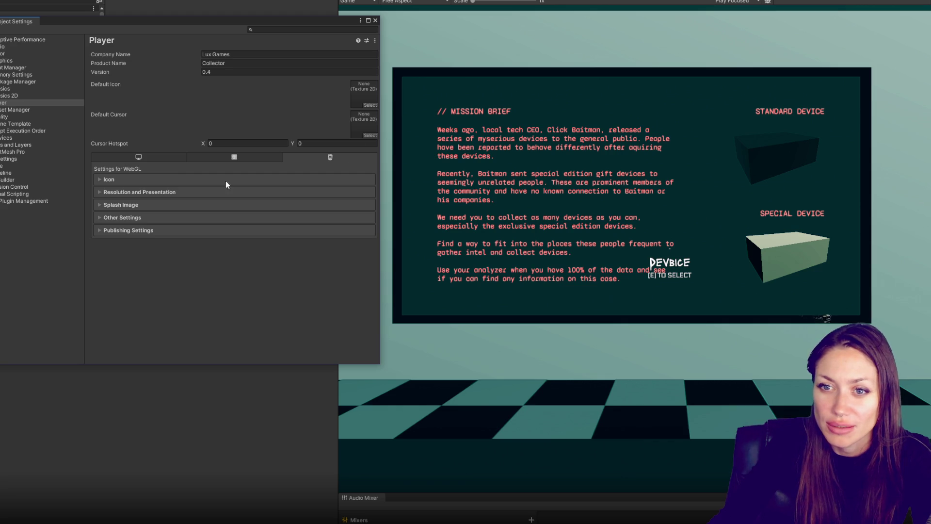
left_click(158, 192)
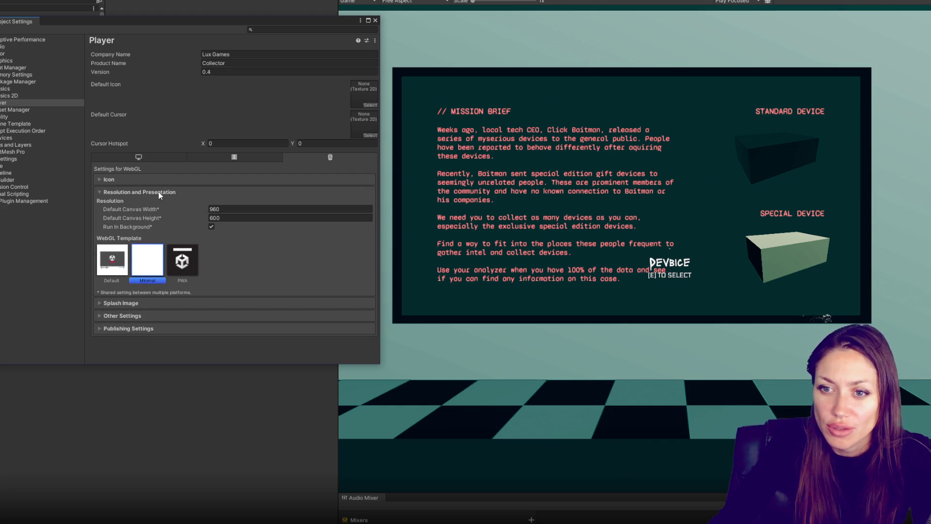
left_click(158, 191)
left_click(153, 204)
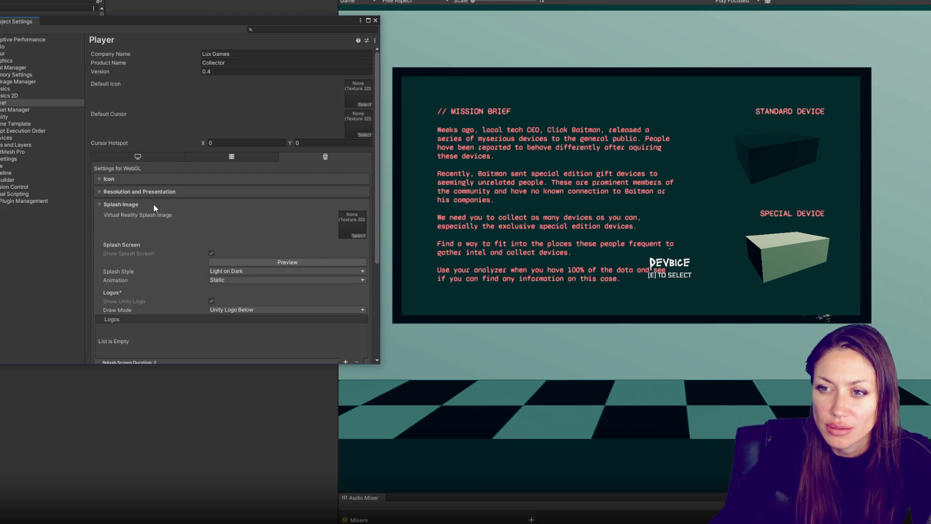
left_click(154, 204)
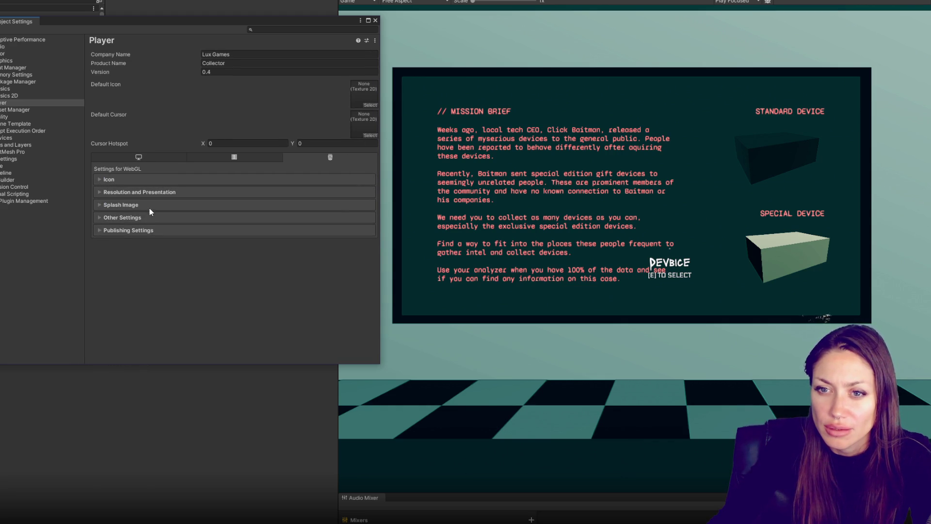
left_click(149, 208)
left_click(148, 208)
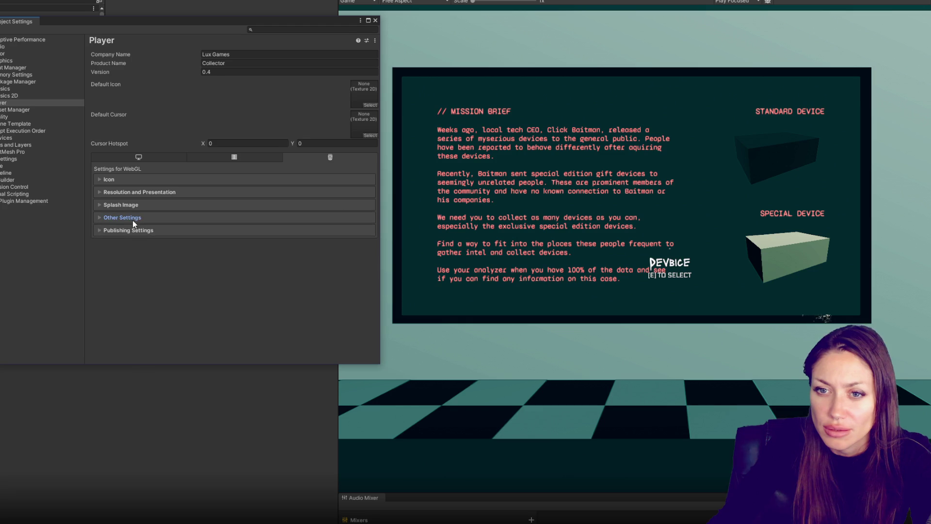
Step: Review the WebGL Other Settings and Publishing Settings, then go to the Quality page
left_click(133, 219)
scroll(144, 205, "down", 10)
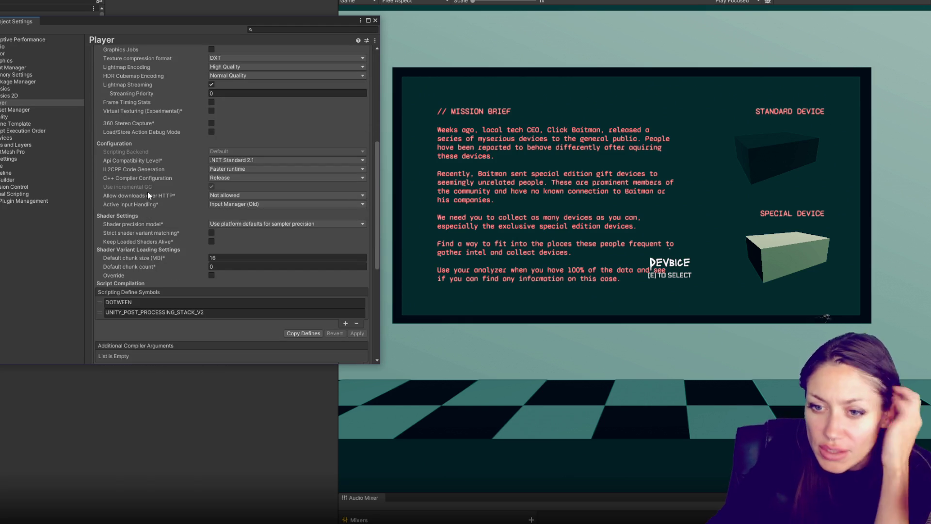
scroll(147, 190, "up", 6)
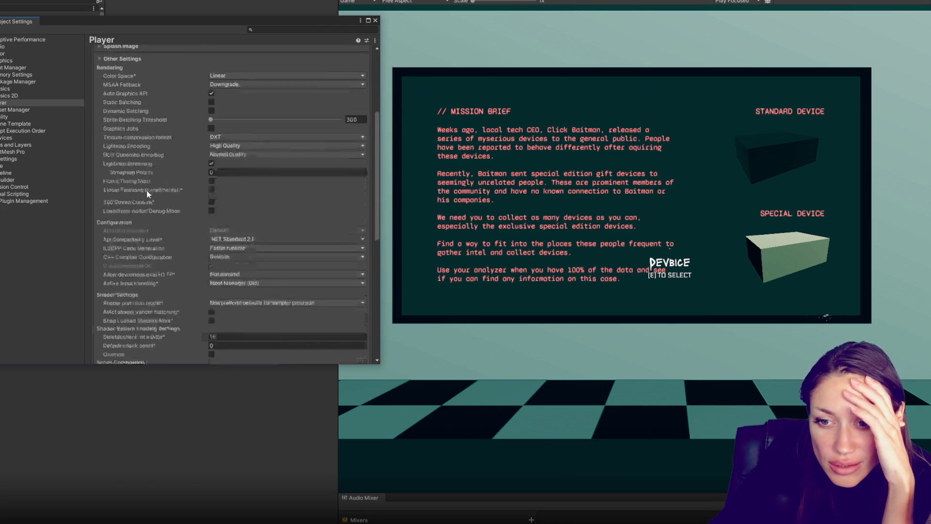
left_click(120, 110)
left_click(112, 229)
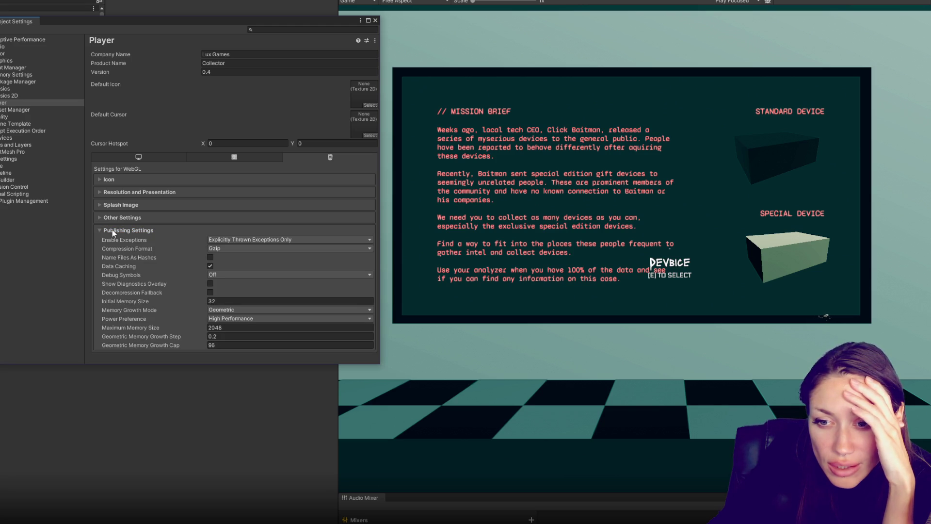
left_click(112, 229)
left_click(51, 117)
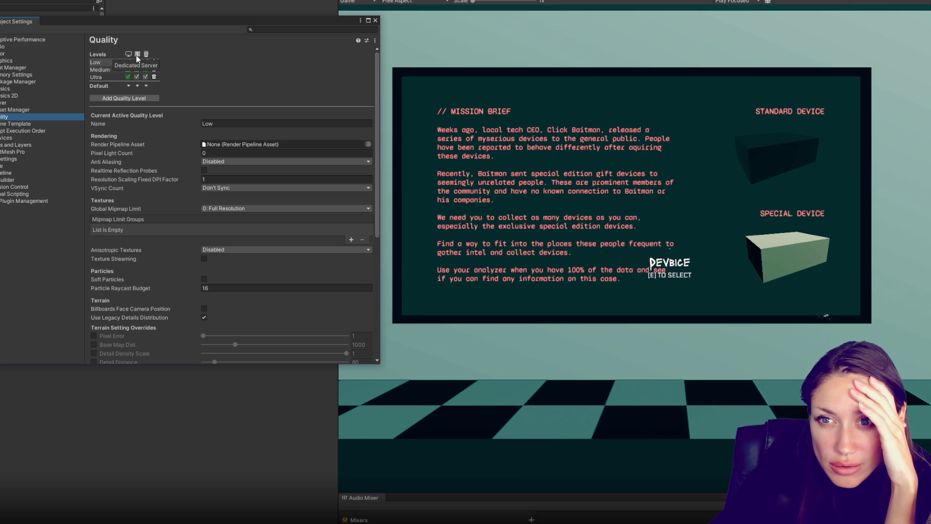
Step: Make Medium the active quality level and close Project Settings
left_click(112, 69)
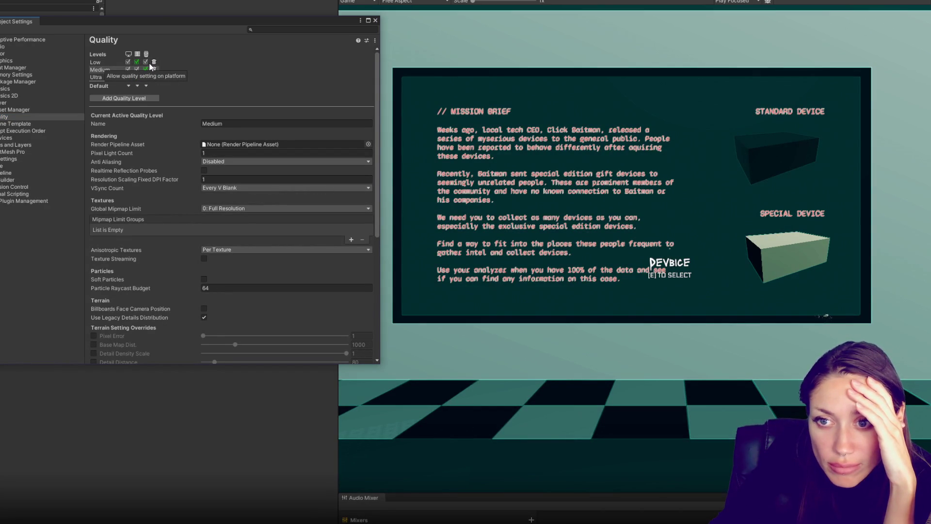
left_click(376, 22)
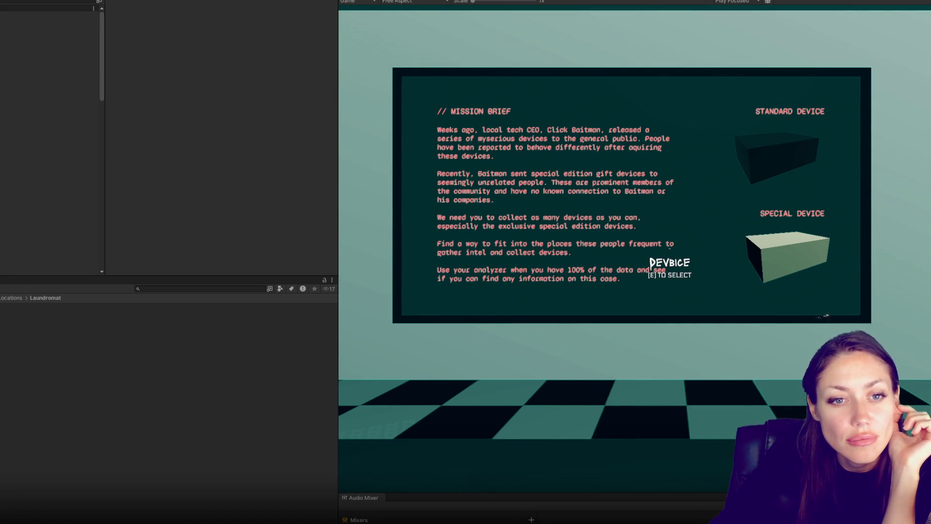
key("e")
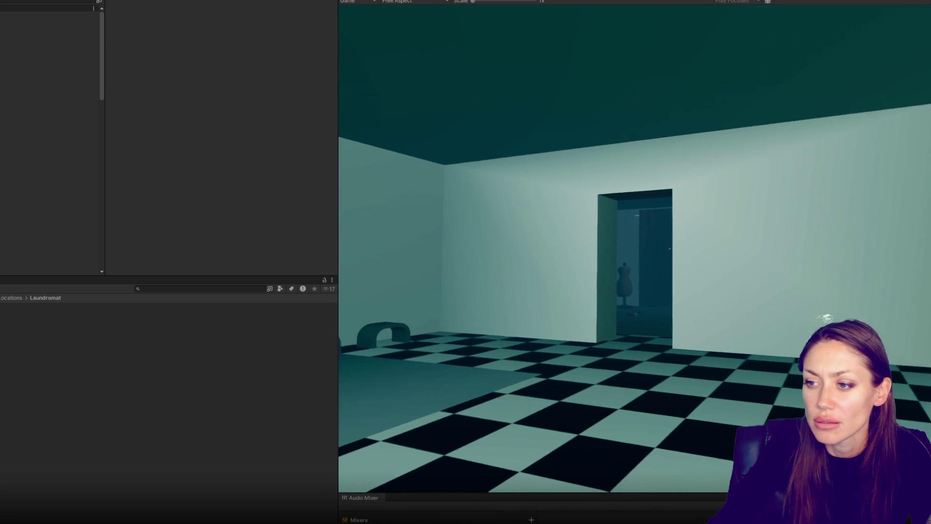
key("Escape")
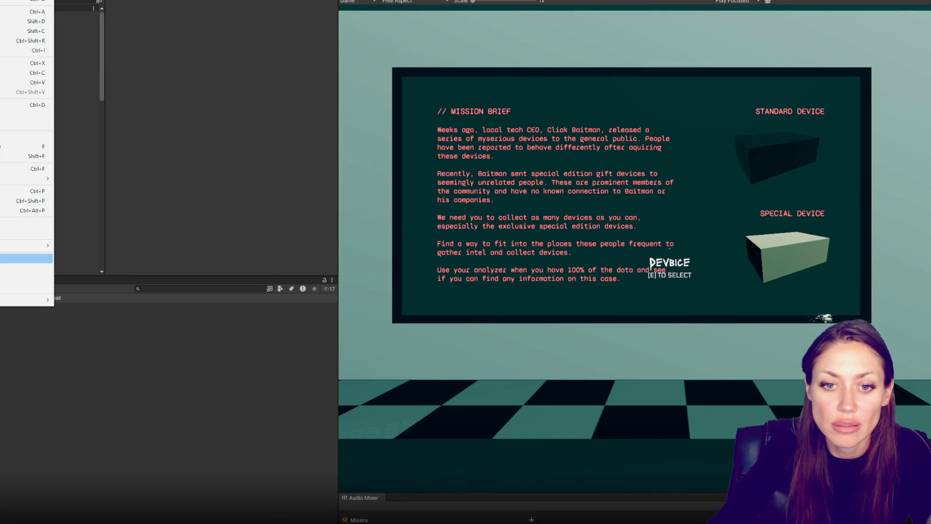
Step: Give the Medium quality level a Pixel Light Count of 64 and 4x Multi Sampling anti-aliasing
left_click(24, 258)
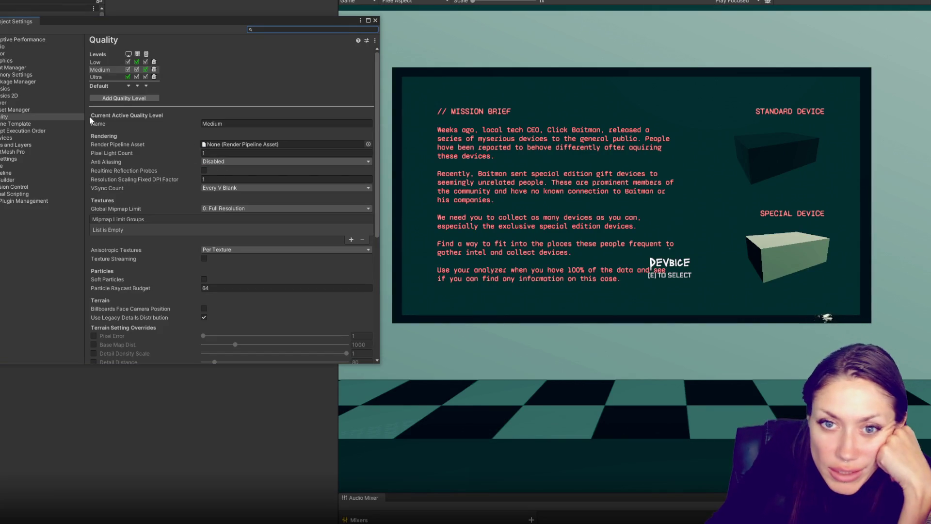
left_click(107, 77)
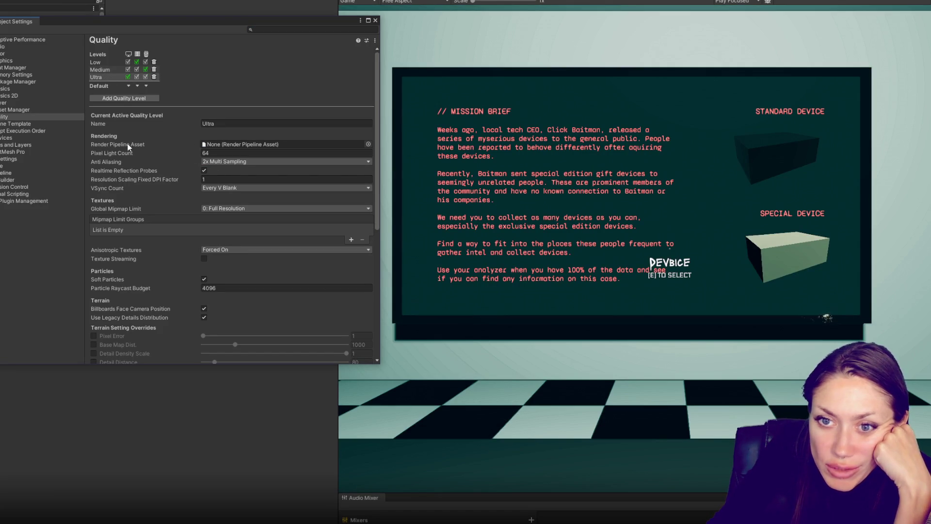
left_click(117, 71)
left_click(218, 153)
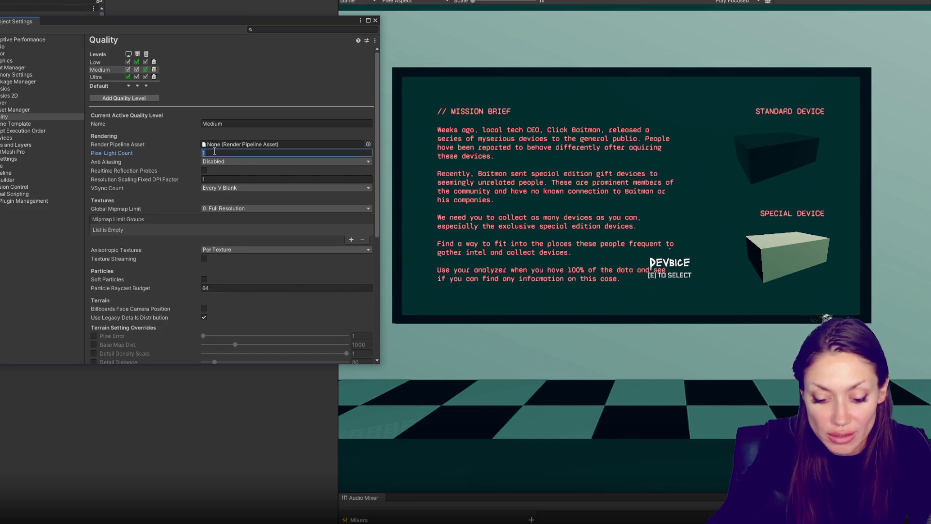
type("64")
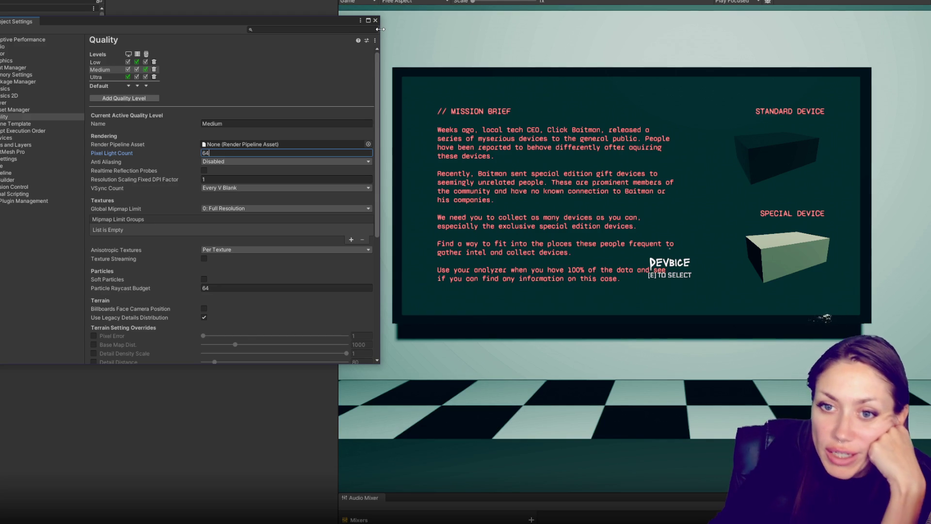
left_click(209, 163)
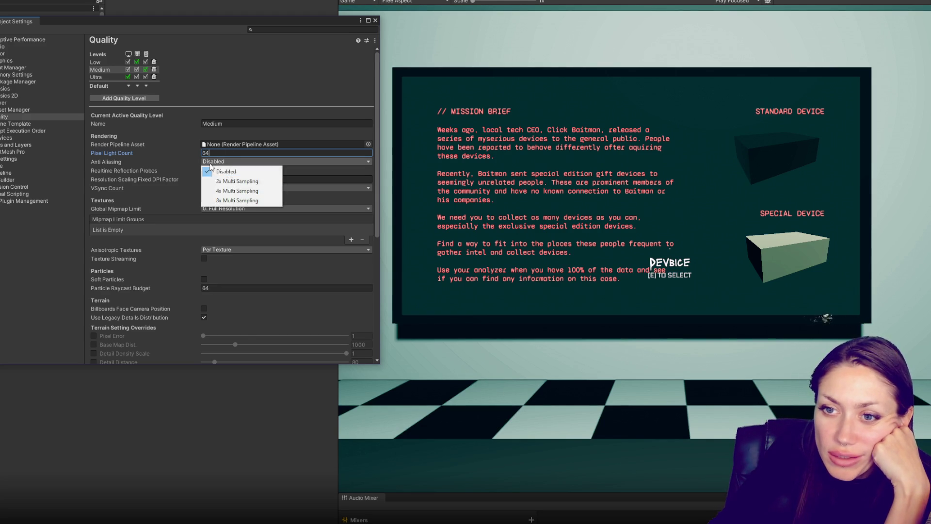
left_click(227, 191)
Step: Review the Ultra level's anti-aliasing, keep VSync Count at Every V Blank, and close Project Settings
left_click(107, 78)
left_click(208, 162)
left_click(228, 191)
left_click(227, 188)
left_click(227, 190)
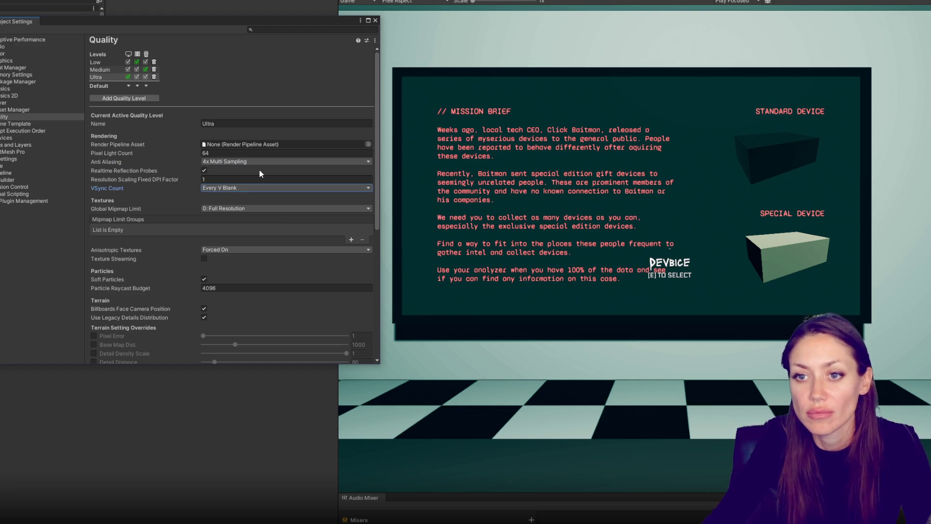
left_click(376, 21)
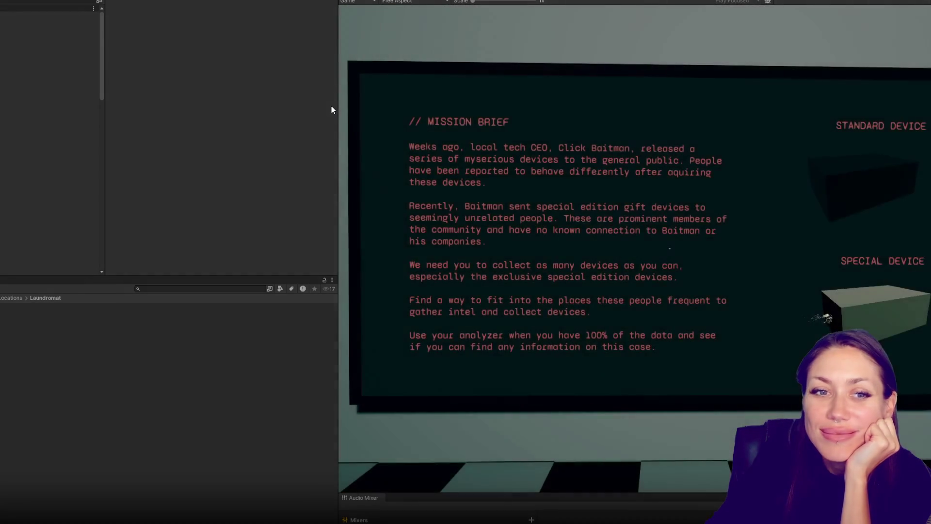
Step: Play-test from the mission brief through the red door to the Short Skirt Pink pickup, then switch to the itch.io page
key("Escape")
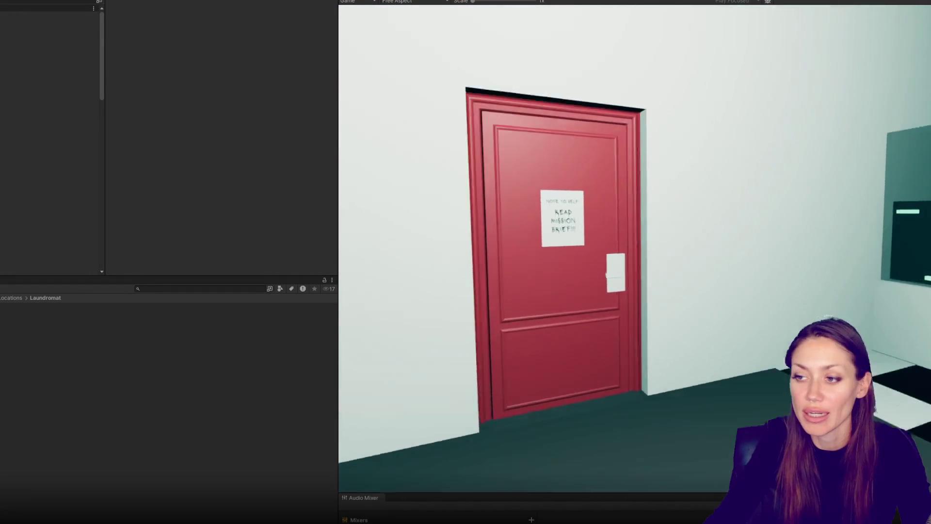
key("e")
key("w")
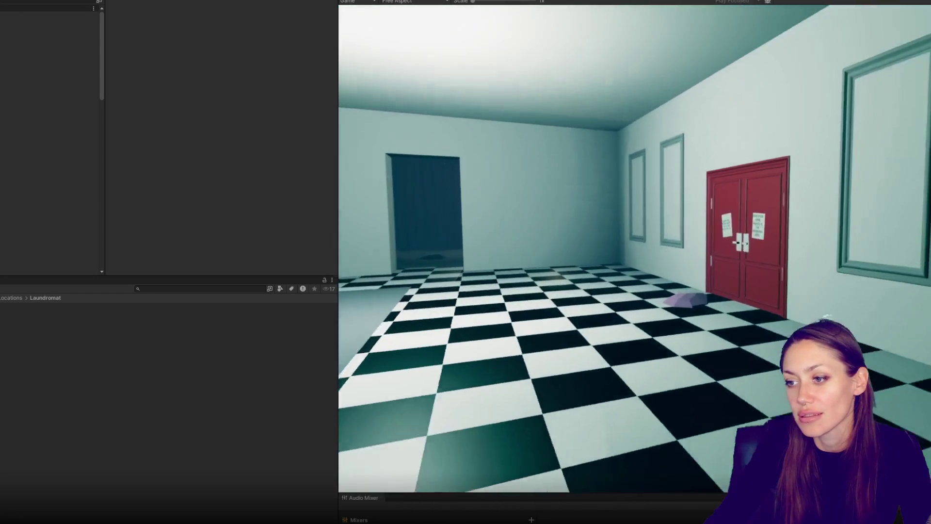
key("w")
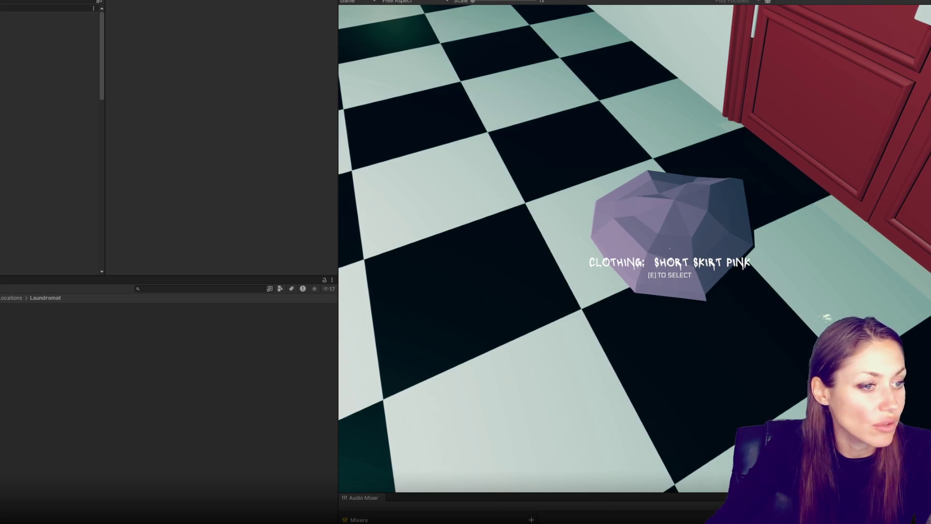
key("alt+Tab")
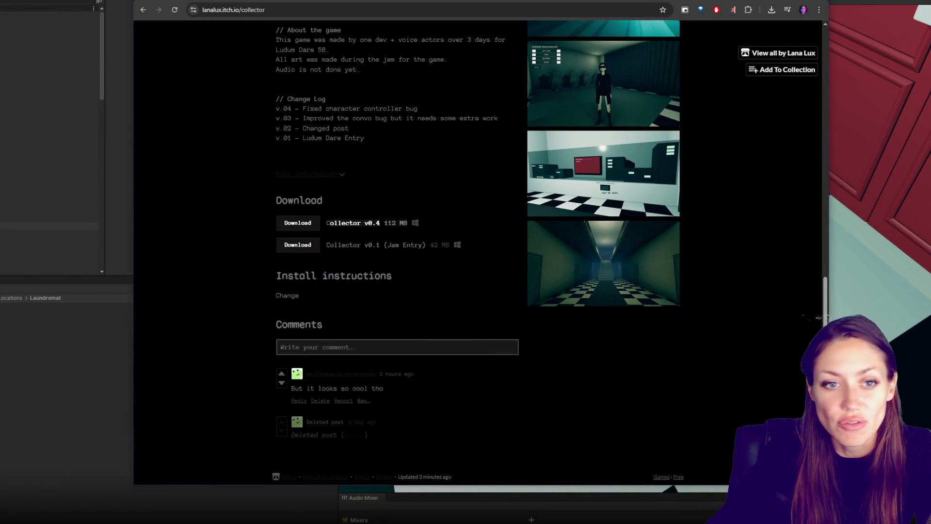
Step: Reload the Collector page and scroll through its project-loading error and downloads
key("F5")
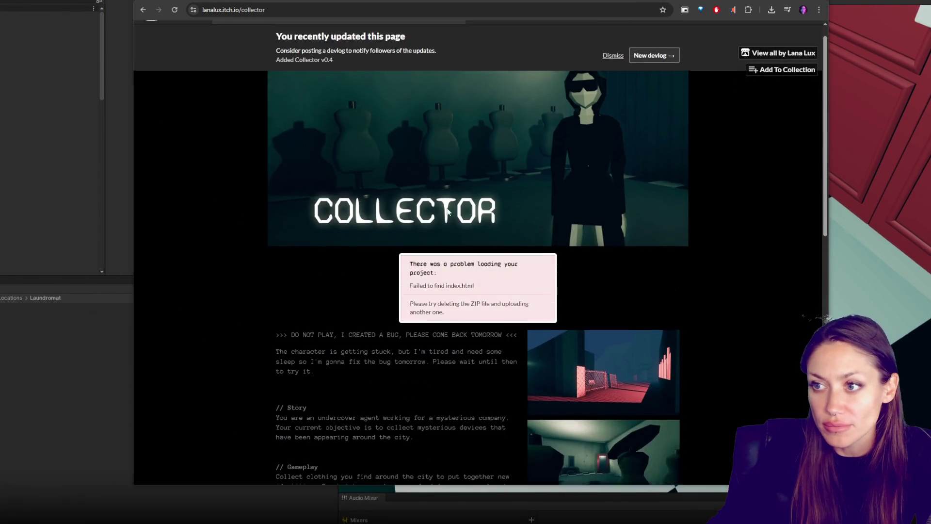
left_click(391, 10)
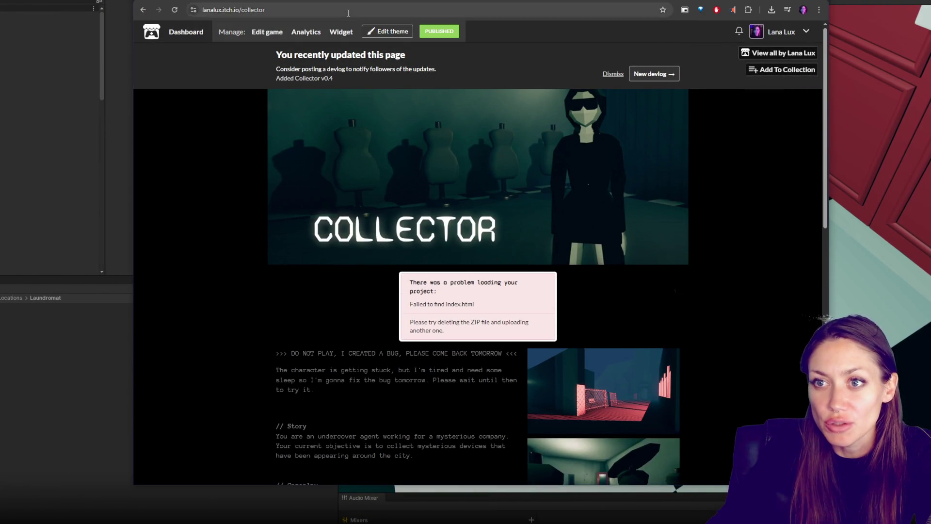
scroll(412, 229, "down", 15)
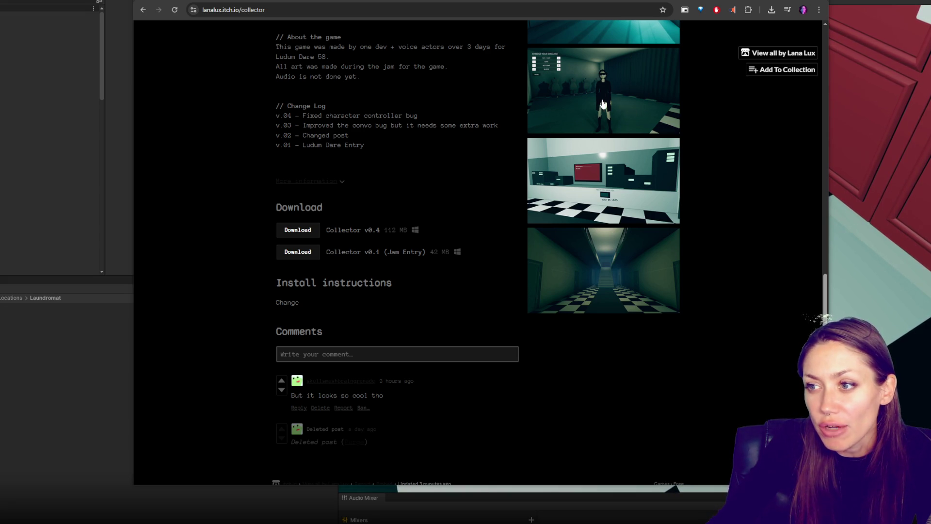
scroll(536, 187, "up", 5)
scroll(541, 188, "up", 3)
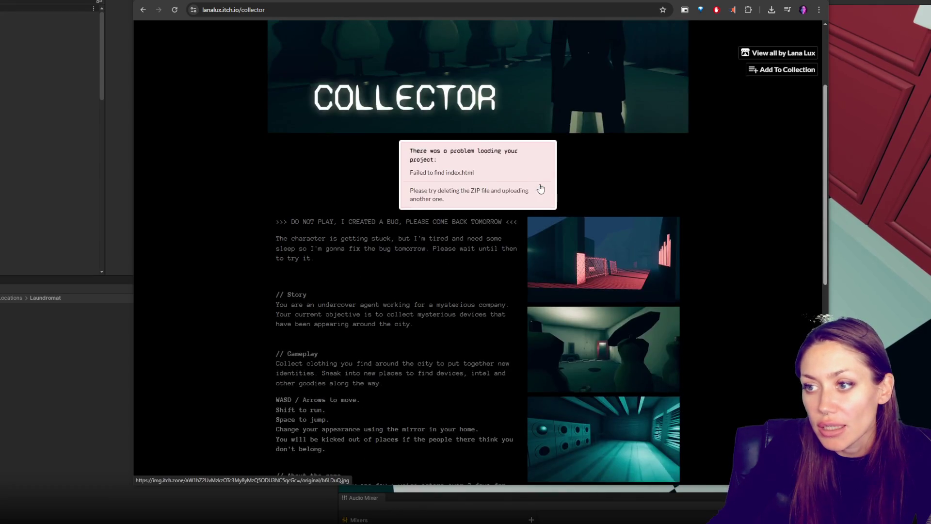
scroll(541, 188, "up", 3)
scroll(469, 210, "down", 12)
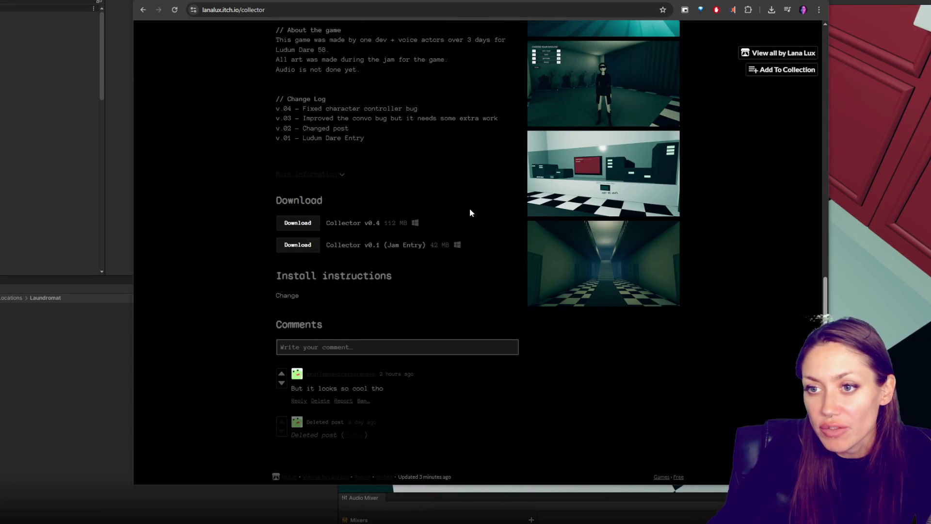
scroll(470, 210, "up", 2)
scroll(470, 212, "down", 2)
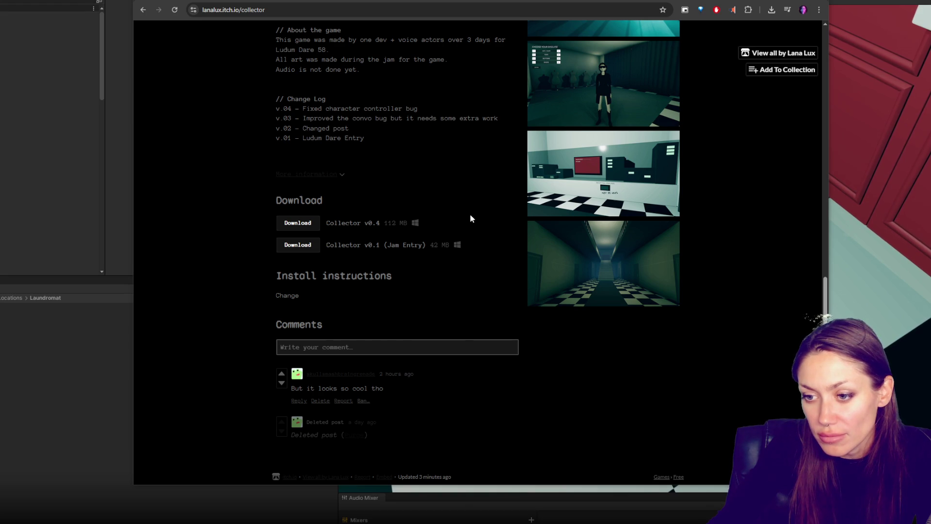
scroll(469, 214, "up", 10)
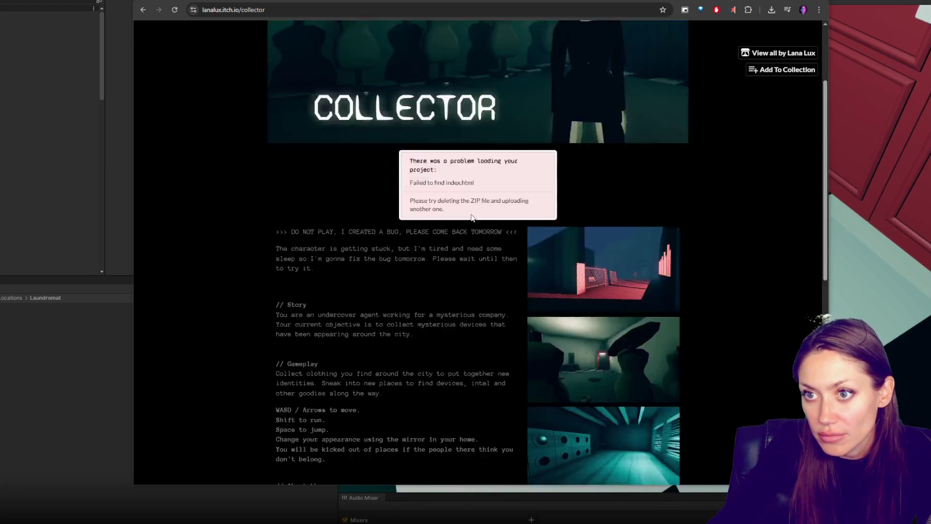
scroll(471, 217, "up", 3)
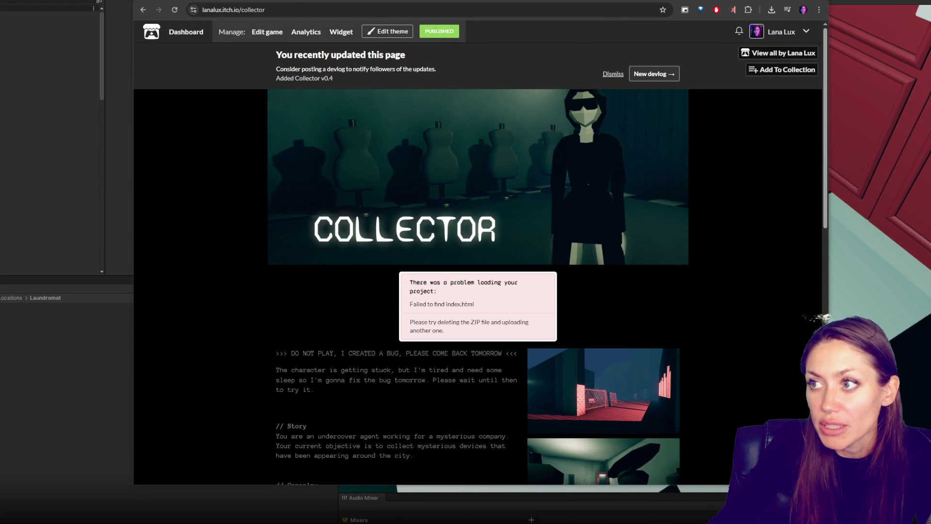
key("alt+Tab")
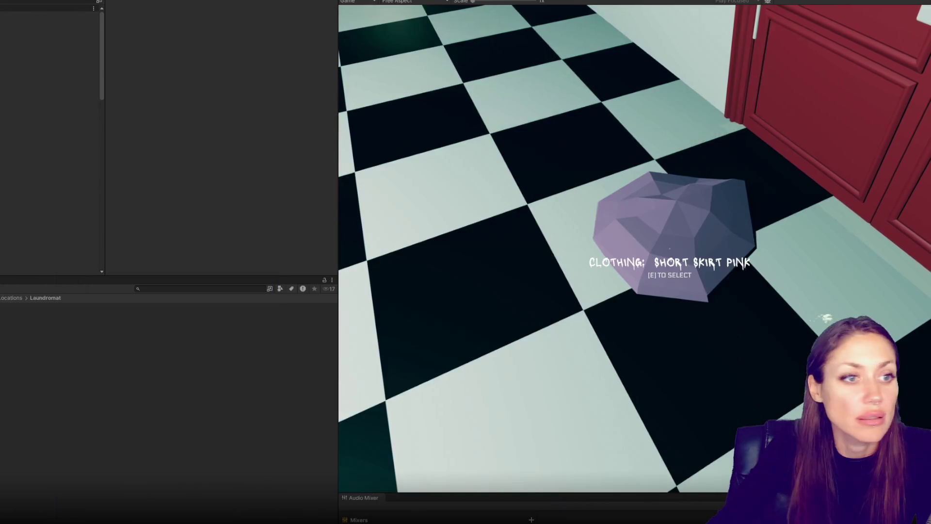
key("alt+Tab")
Step: Replace the DO NOT PLAY warning and stuck-character paragraph with the clothing-check bug warning
left_click(249, 54)
scroll(358, 204, "down", 7)
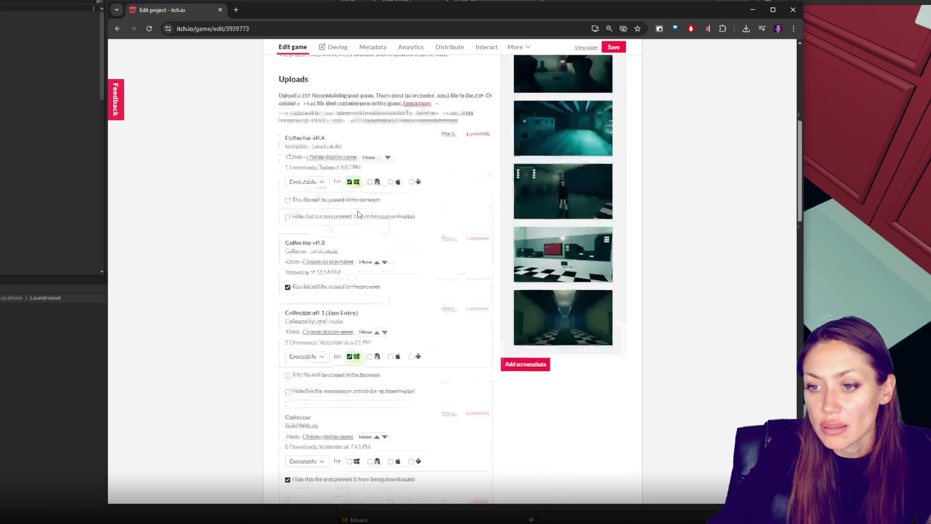
scroll(357, 214, "down", 15)
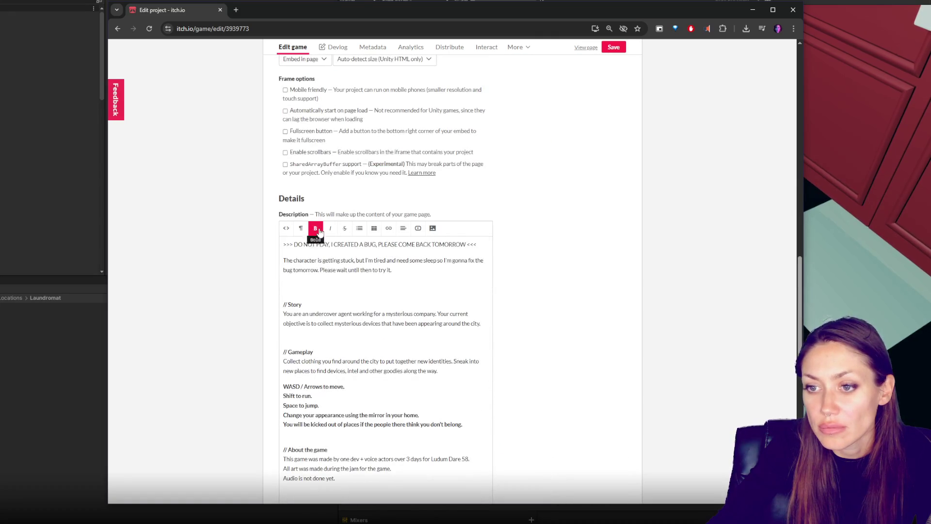
left_click_drag(293, 245, 445, 238)
type("WARNING:")
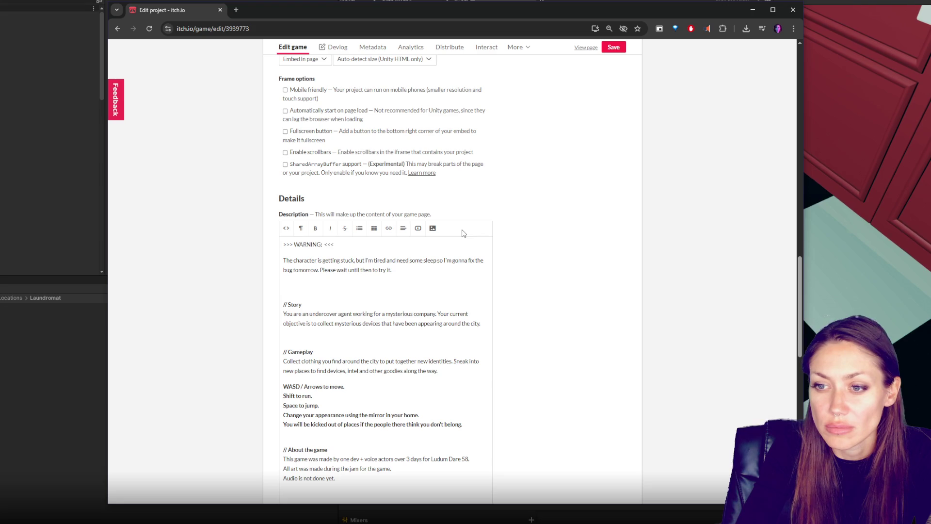
type("CHECK")
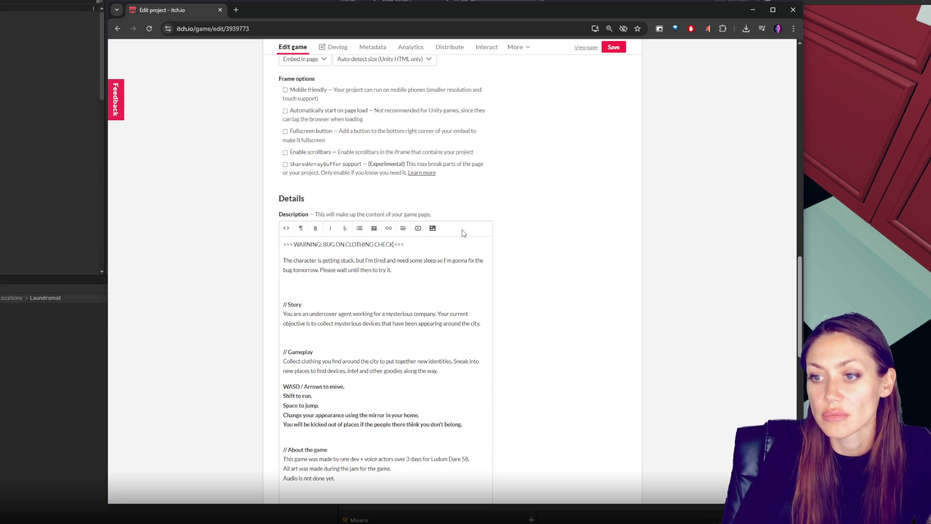
left_click_drag(410, 271, 279, 264)
type("The g")
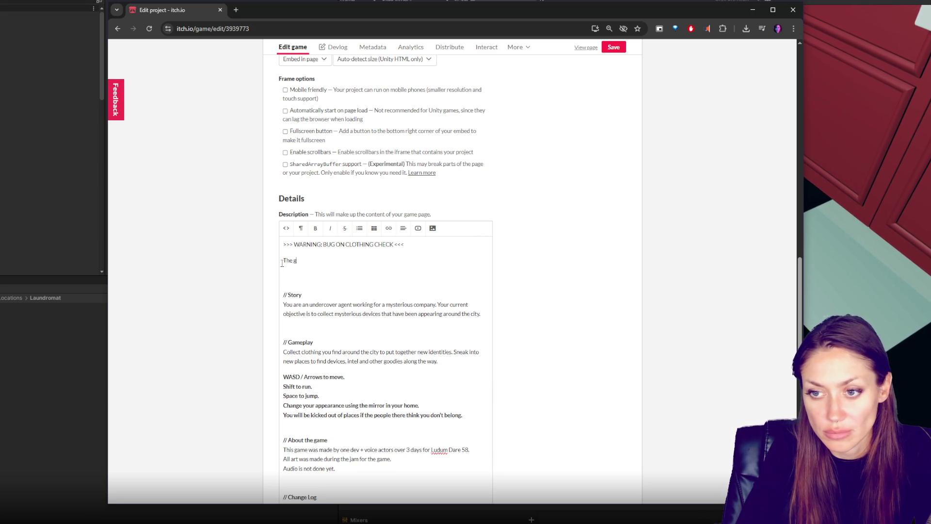
type("uards at each locat")
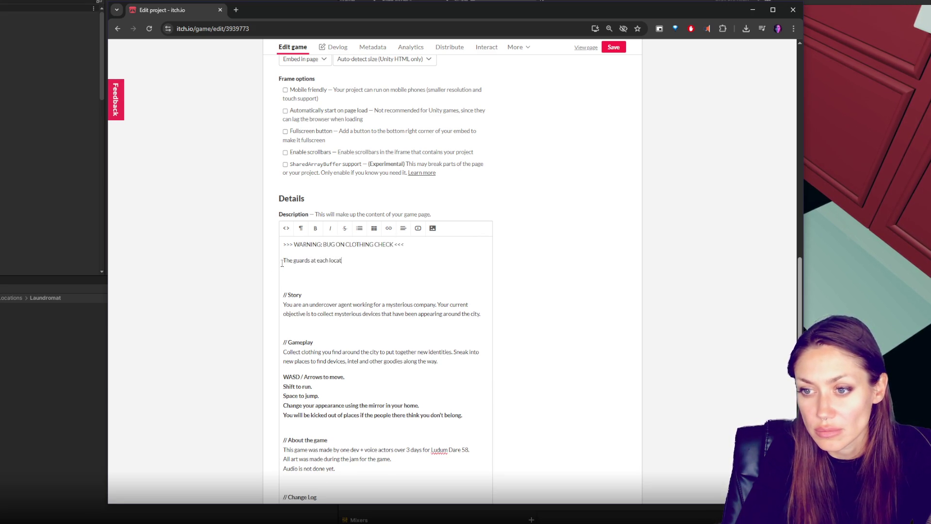
type("ly")
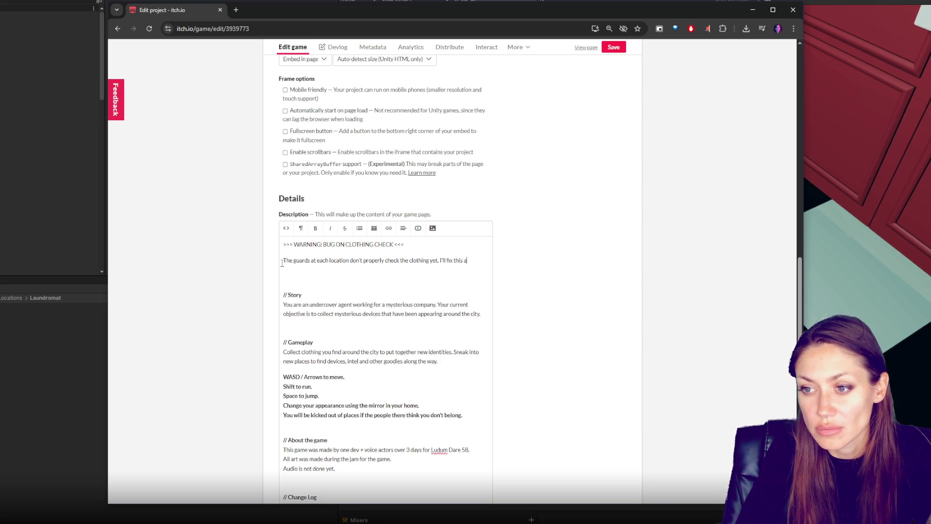
type("n as I can.")
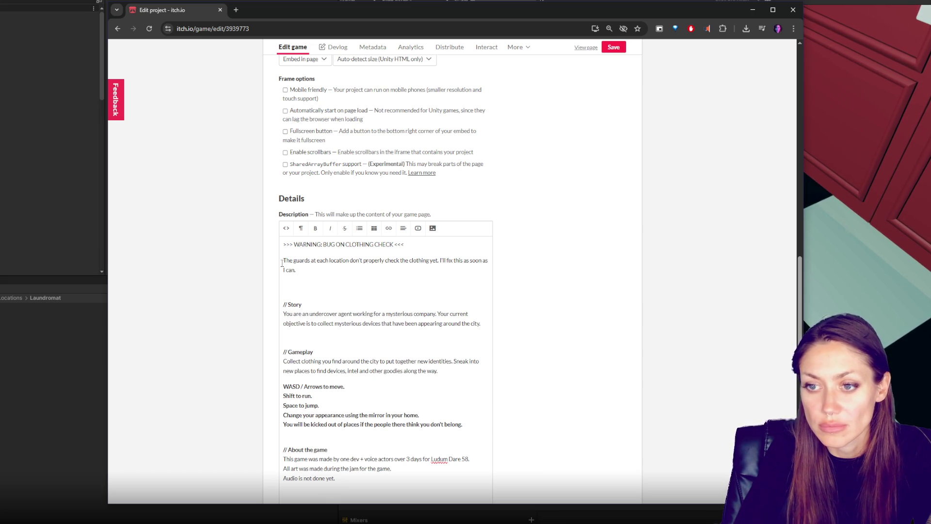
key("BackSpace")
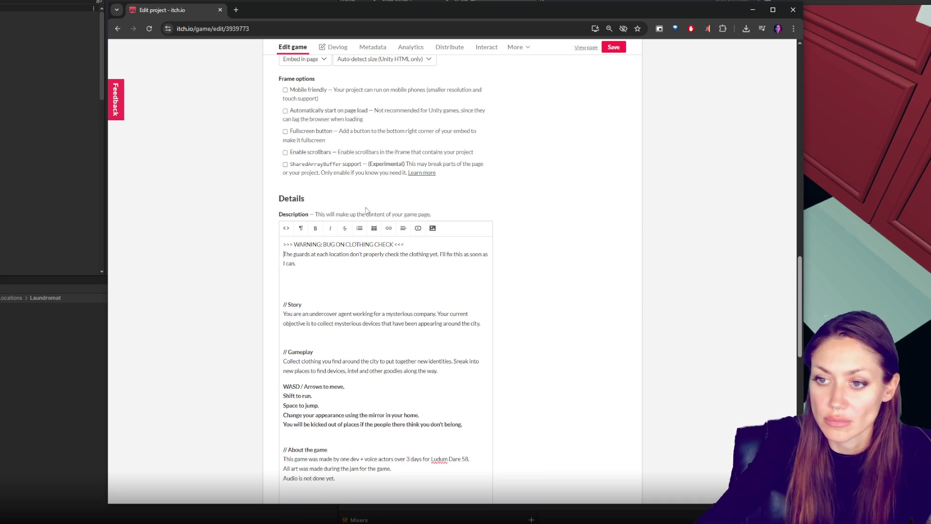
Step: Save the edited description and view the public Collector game page
left_click(614, 47)
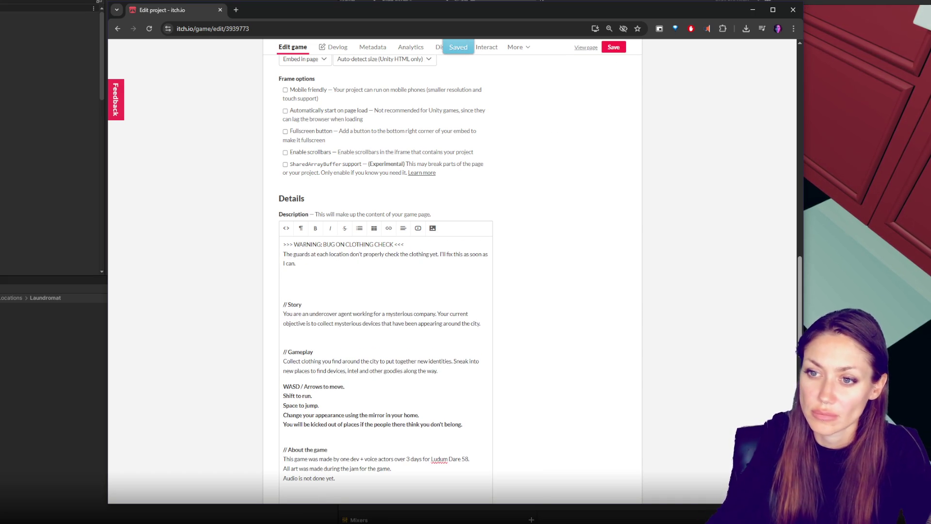
left_click(192, 28)
key("Return")
scroll(580, 97, "up", 15)
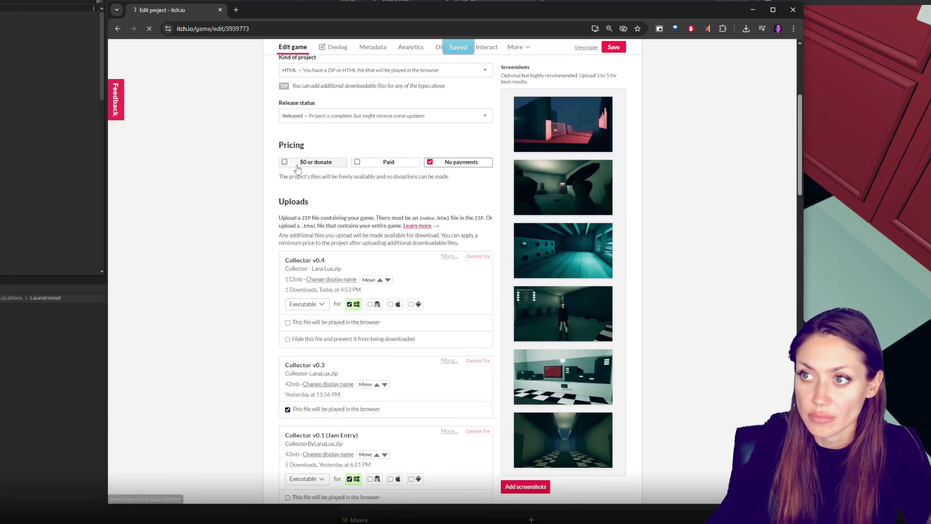
scroll(648, 228, "down", 15)
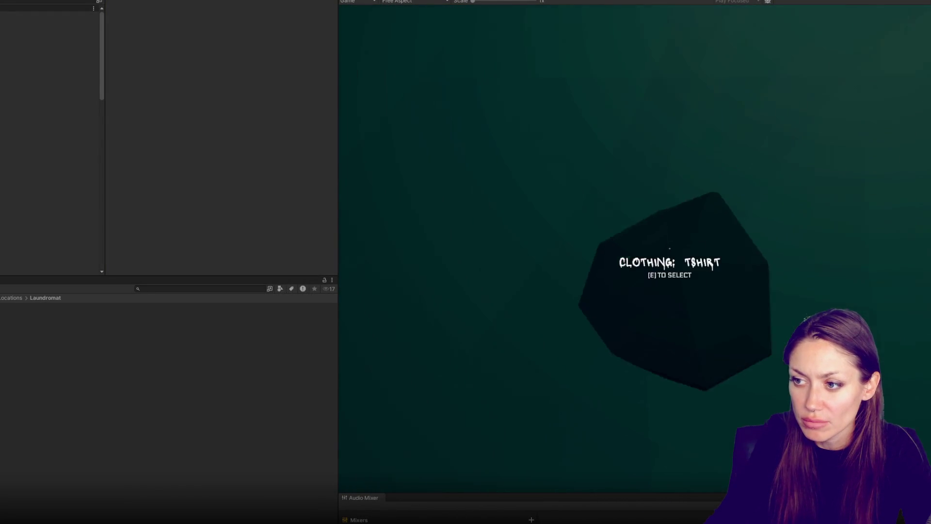
Step: Collect the T-shirt, pause the play test, and bring up WebGL Build Settings
key("e")
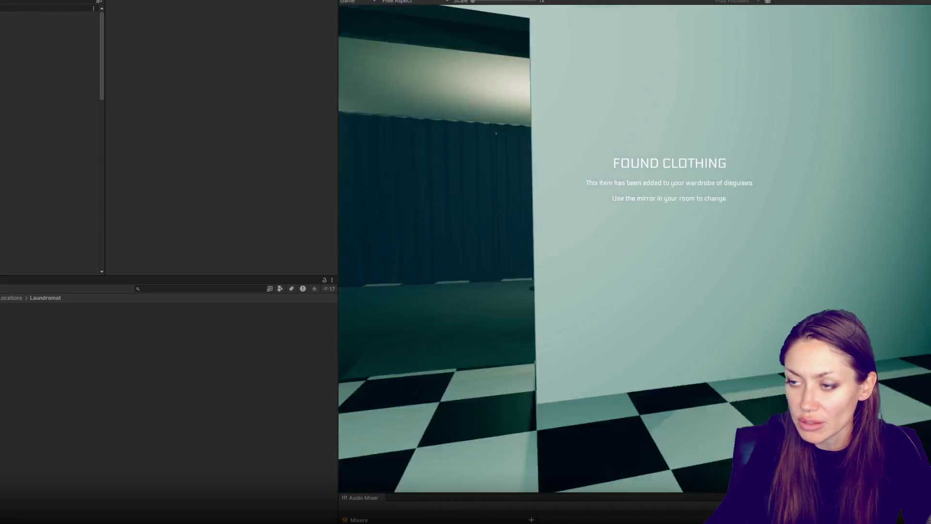
key("Escape")
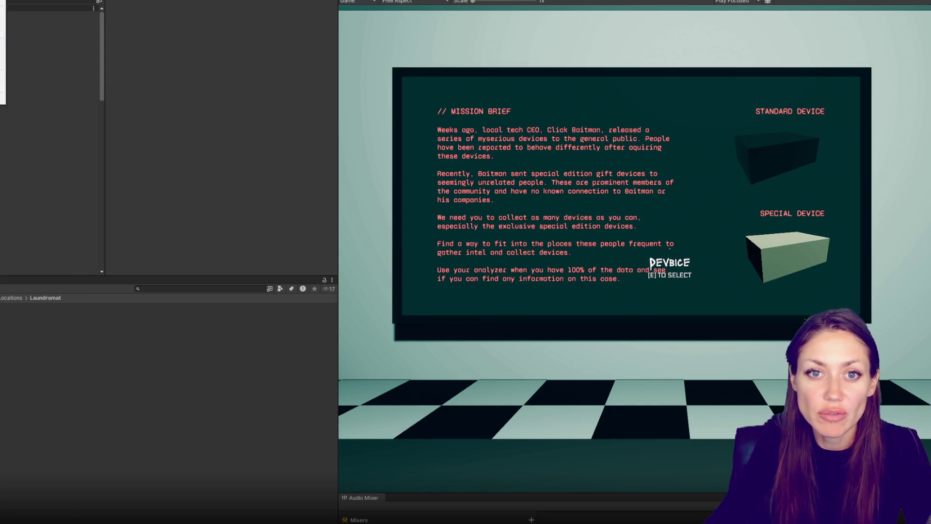
key("ctrl+shift+b")
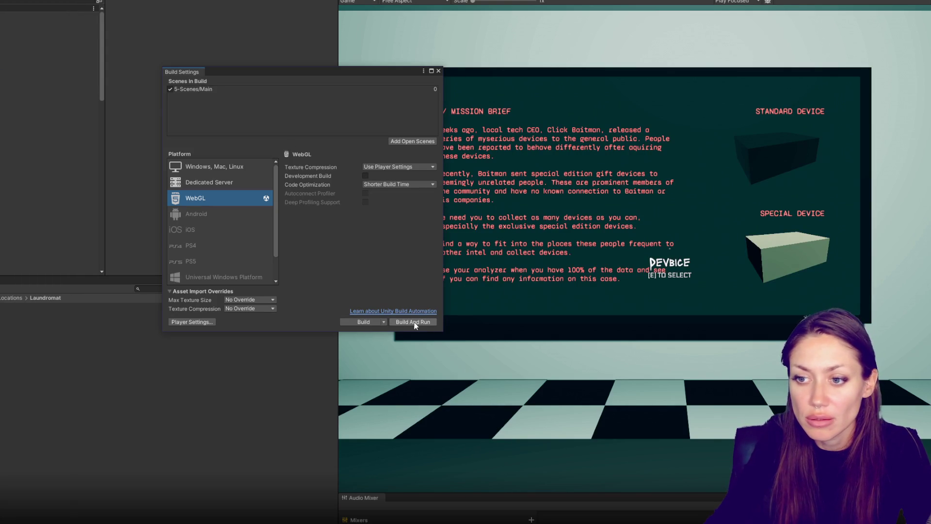
Step: Start a WebGL build and choose a newly created folder as its output
left_click(374, 275)
left_click(369, 322)
right_click(30, 109)
mouse_move(68, 219)
left_click(213, 223)
type("web")
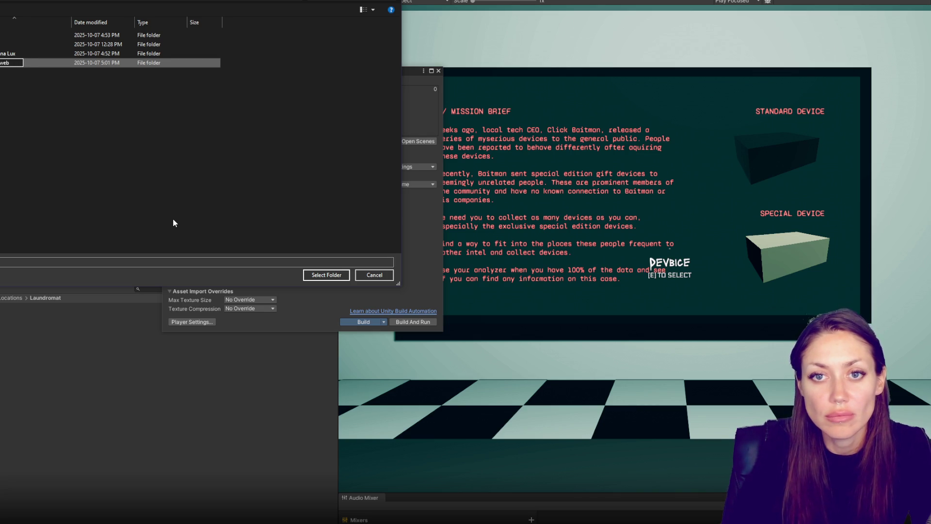
key("Return")
key("Return")
left_click(326, 275)
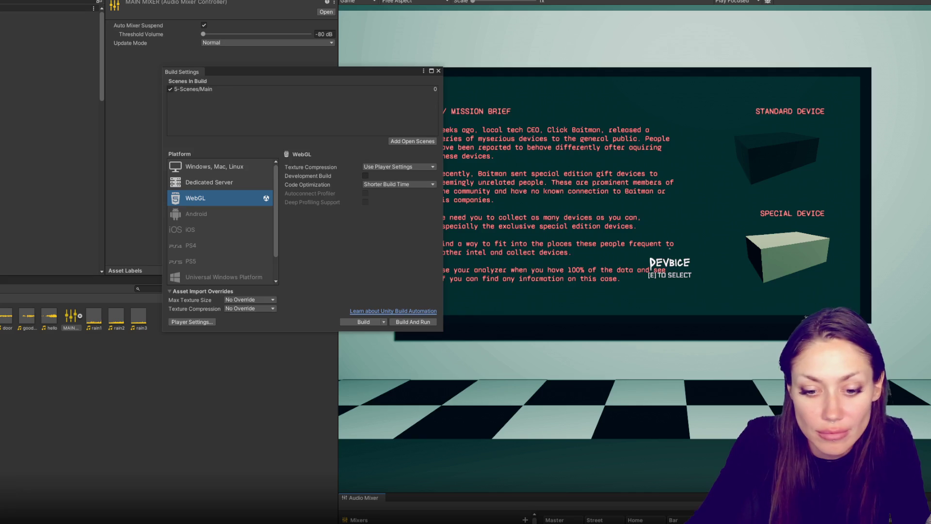
Step: Load the built index.html into VS Code and look over its contents
key("alt+Tab")
left_click_drag(218, 17, 685, 20)
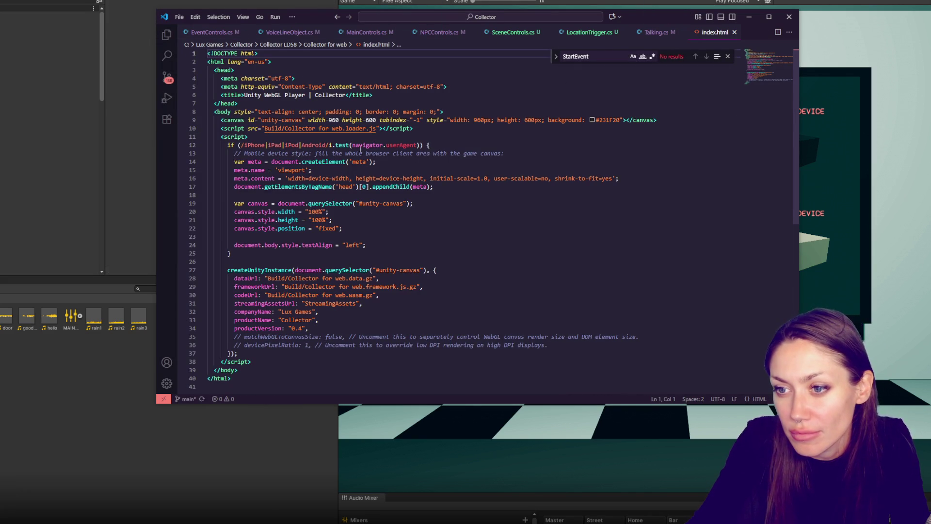
scroll(426, 175, "down", 3)
scroll(425, 173, "up", 4)
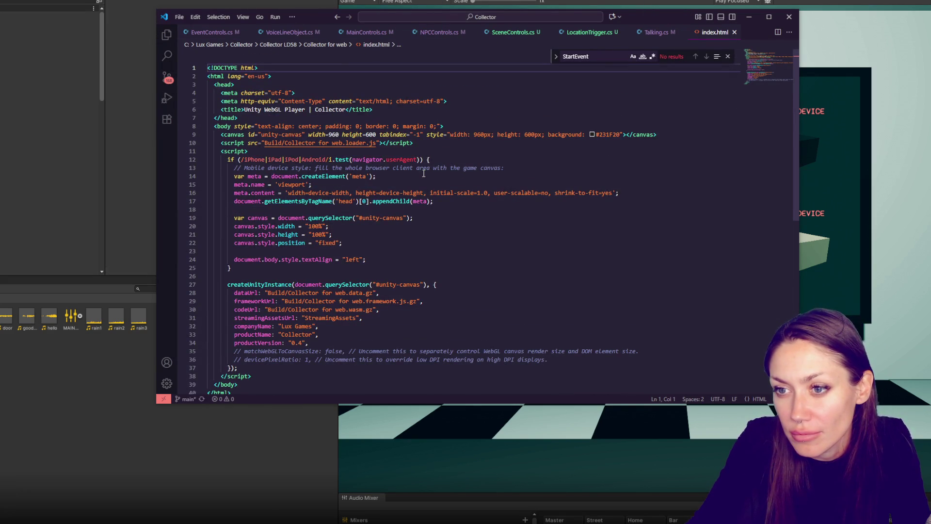
scroll(424, 173, "down", 5)
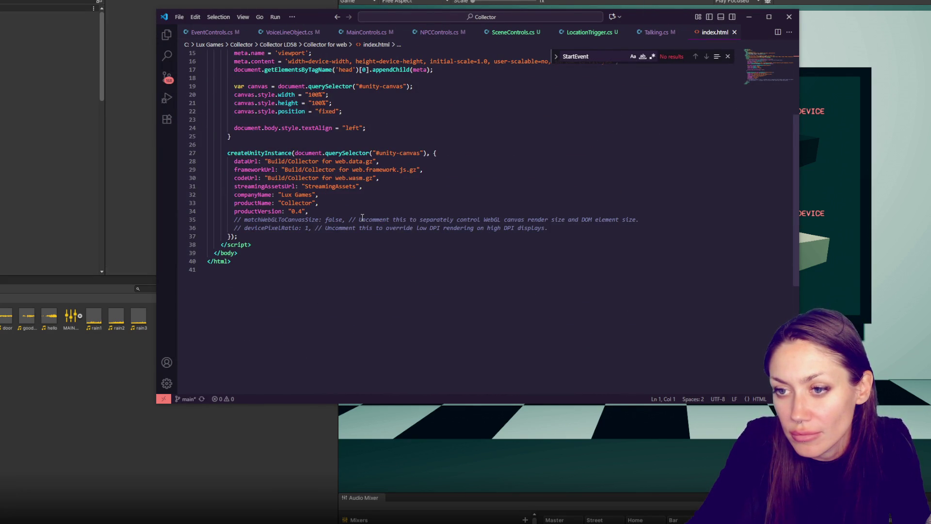
scroll(362, 215, "up", 5)
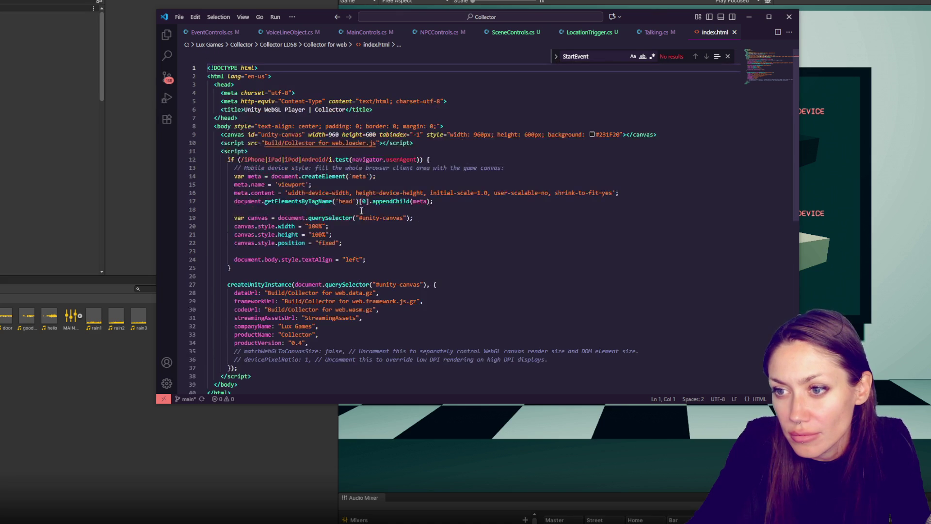
Step: Change the canvas style and attributes from 960x600 to 1920x1080 and save
left_click(481, 134)
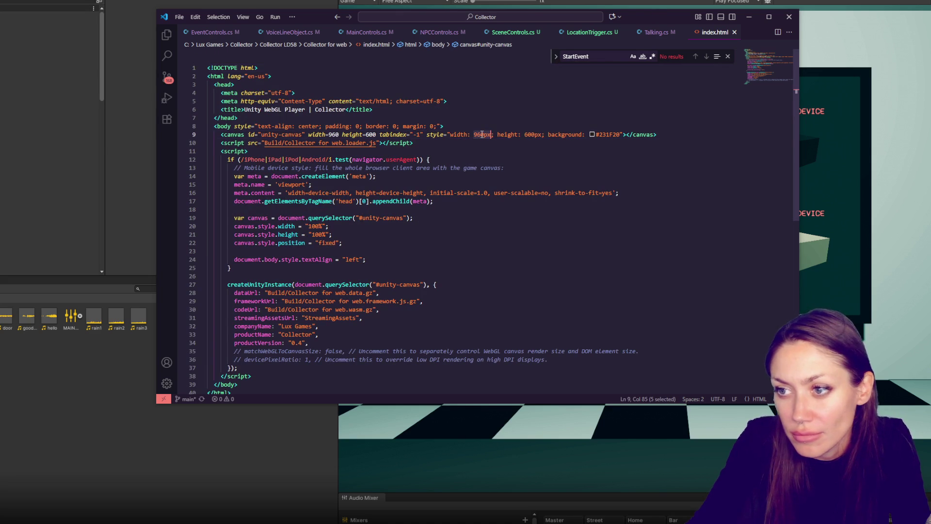
double_click(481, 134)
type("192")
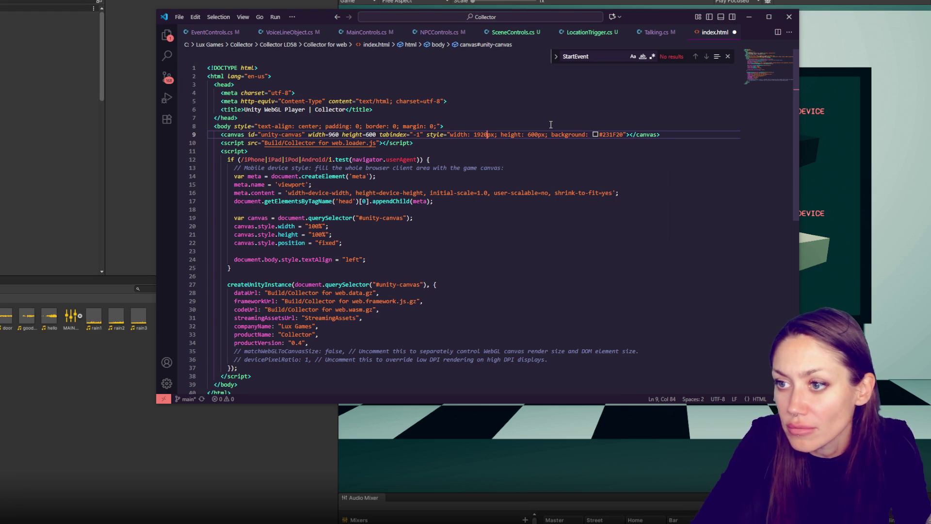
type("0")
left_click_drag(530, 134, 527, 135)
type("1080")
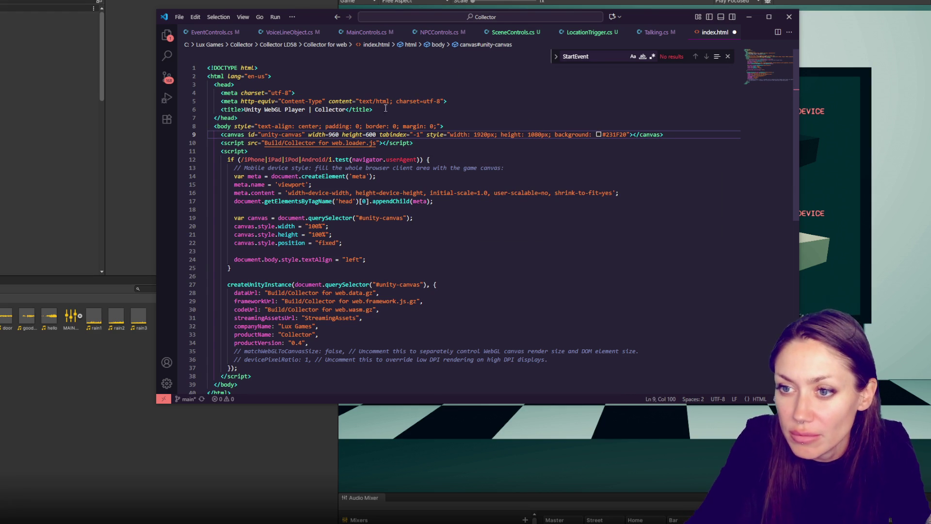
left_click_drag(330, 137, 377, 136)
type("1920 height=")
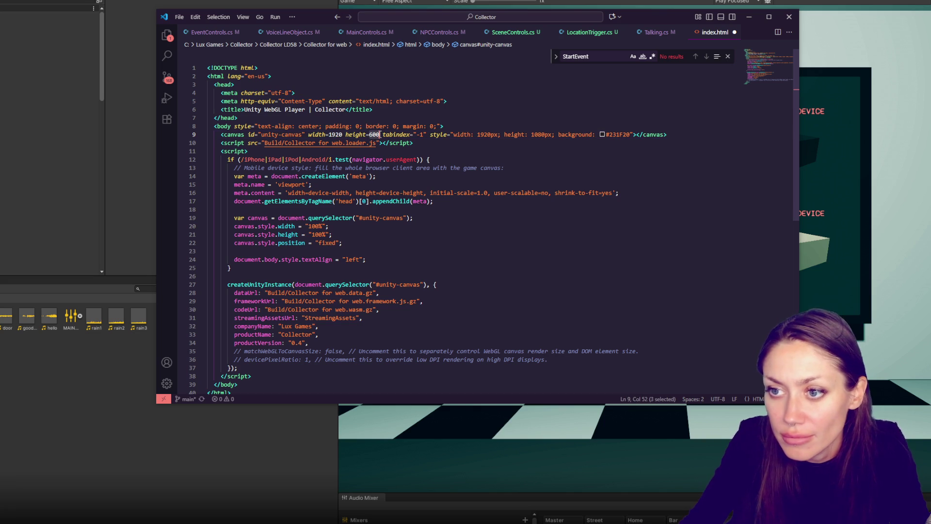
type("1080")
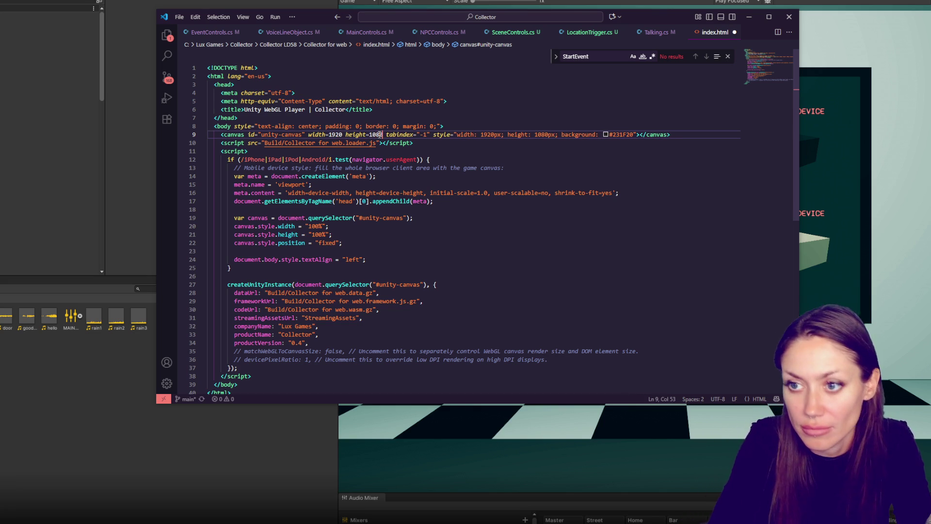
key("ctrl+s")
left_click(422, 218)
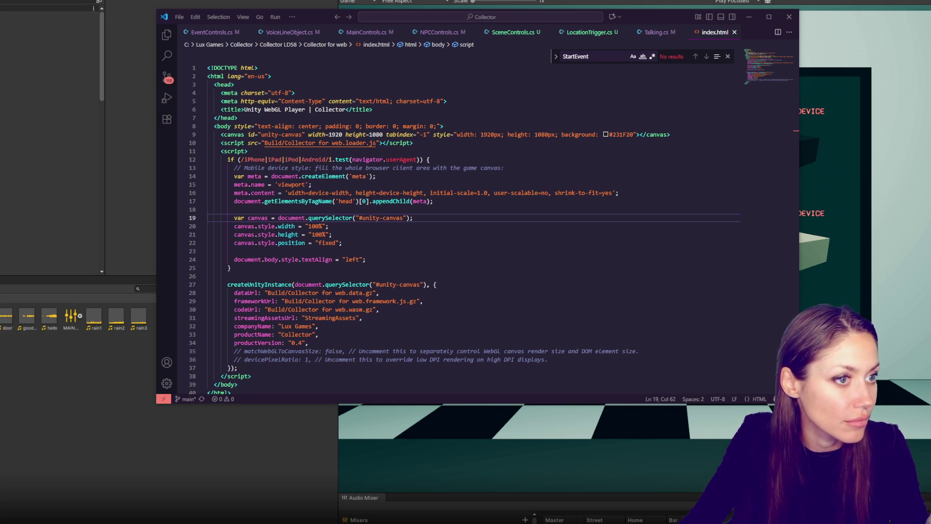
key("alt+Tab")
Step: Make the itch.io Collector page fullscreen and scroll through the running web build
key("F11")
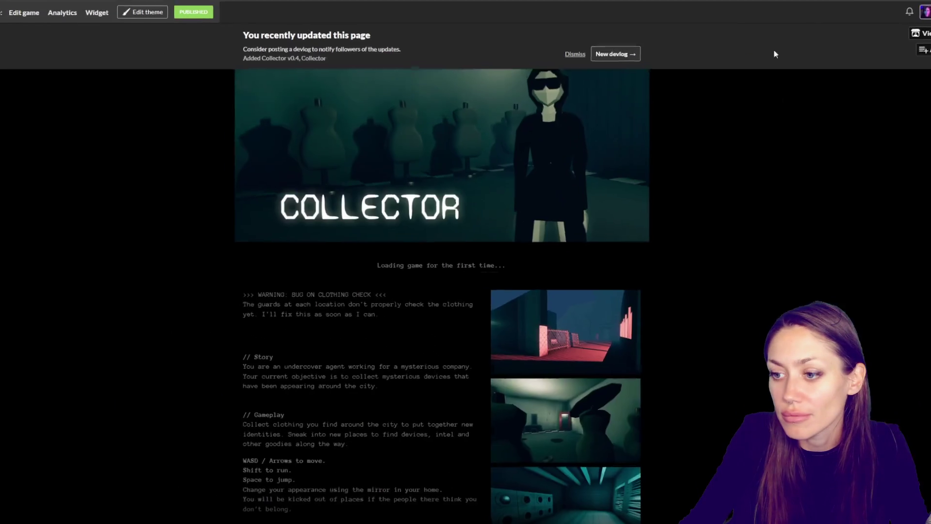
scroll(921, 187, "down", 3)
scroll(245, 298, "down", 5)
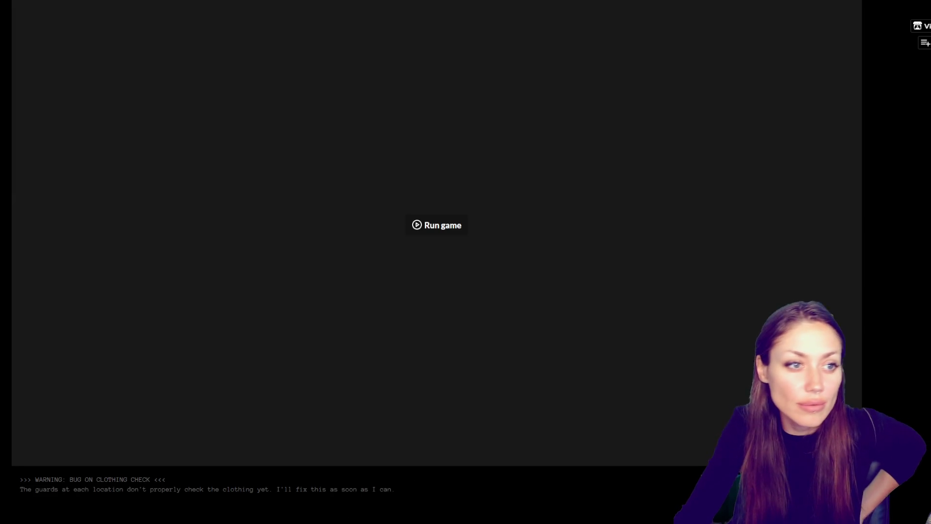
scroll(416, 264, "up", 7)
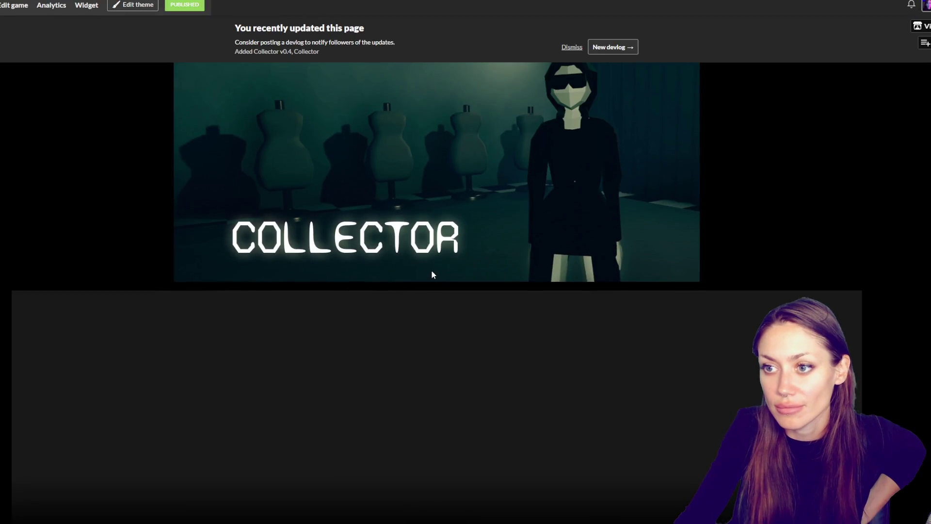
scroll(432, 270, "down", 2)
scroll(558, 368, "down", 4)
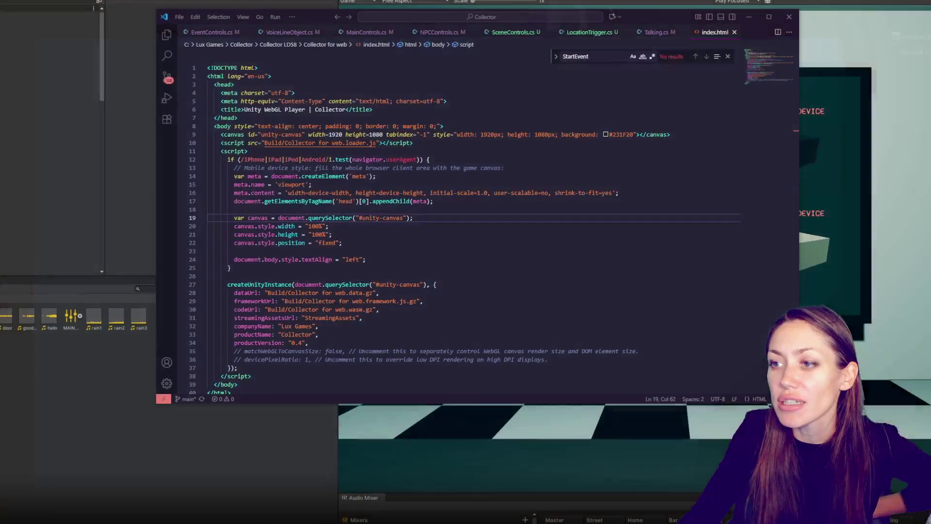
Step: Close VS Code and Build Settings, then widen the Game view to nearly full screen
left_click(787, 18)
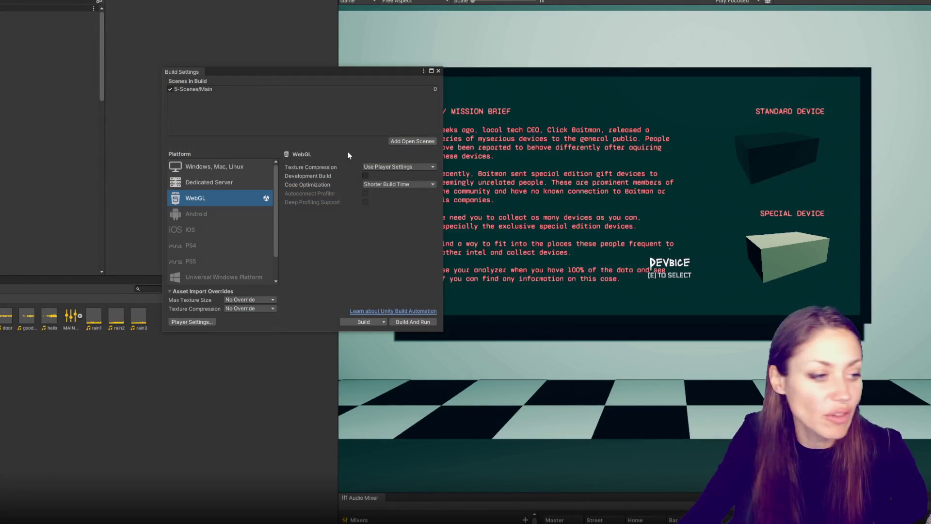
left_click(439, 72)
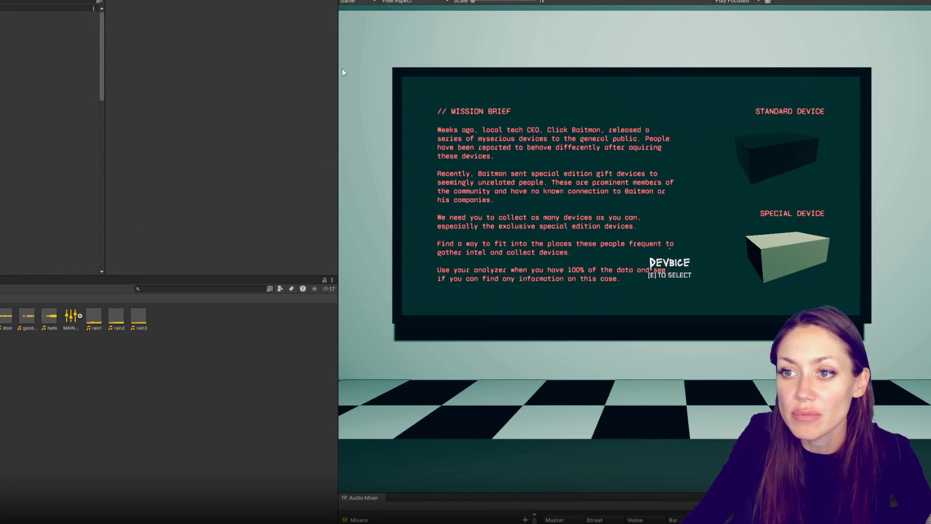
left_click_drag(338, 78, 12, 95)
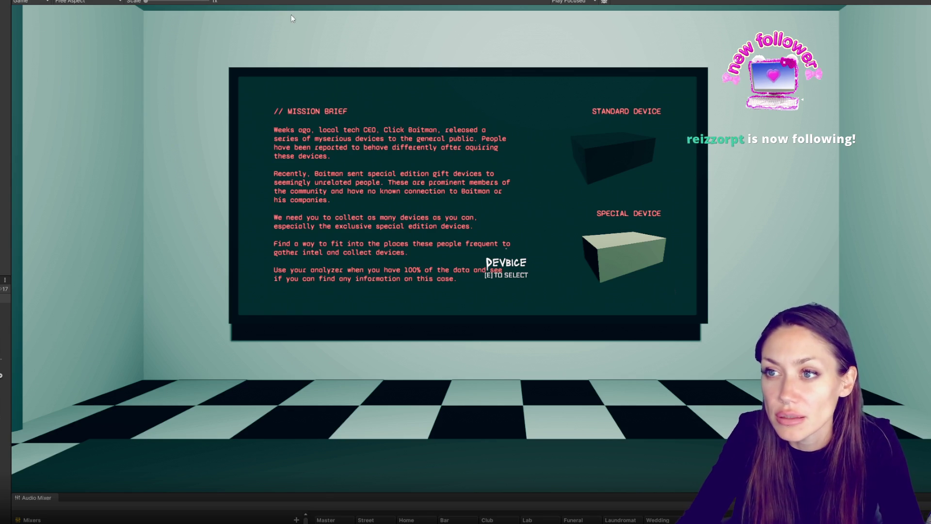
key("ctrl+p")
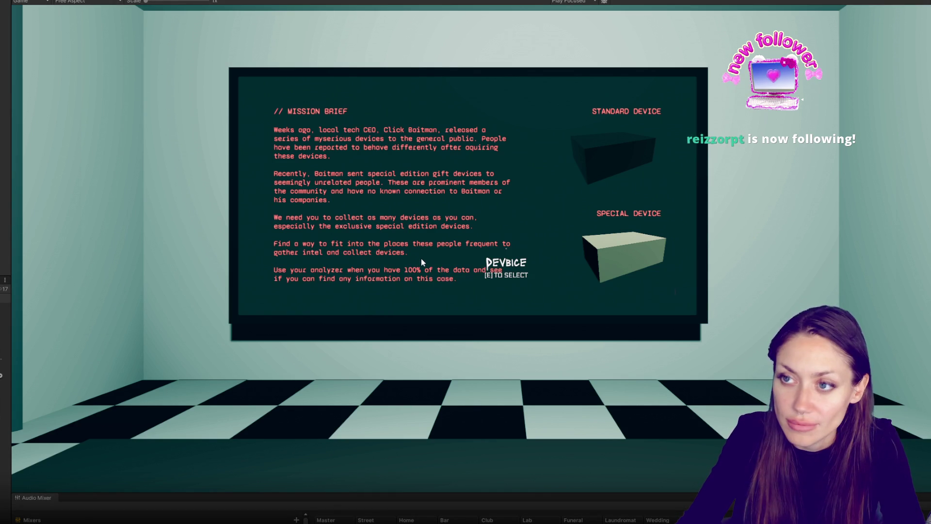
Step: View the mission brief board, then walk through the red doors into the checkered corridor
key("e")
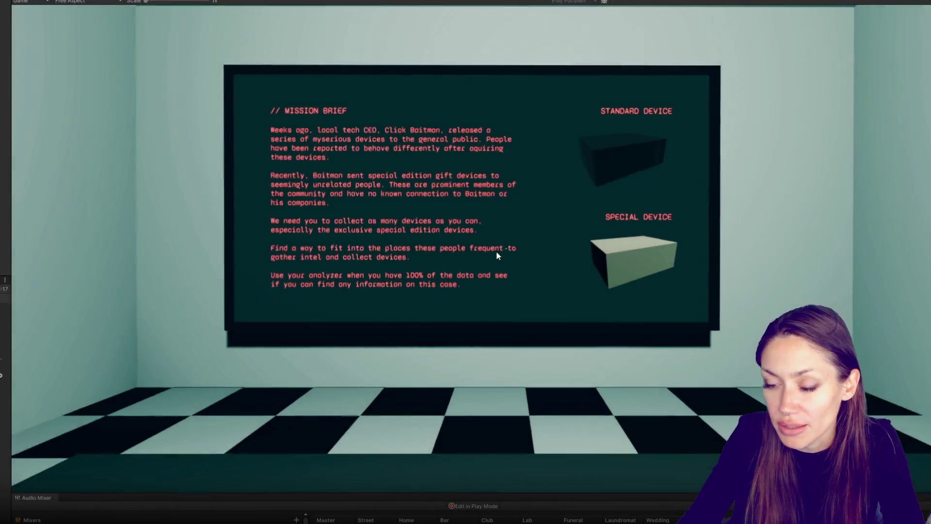
key("w")
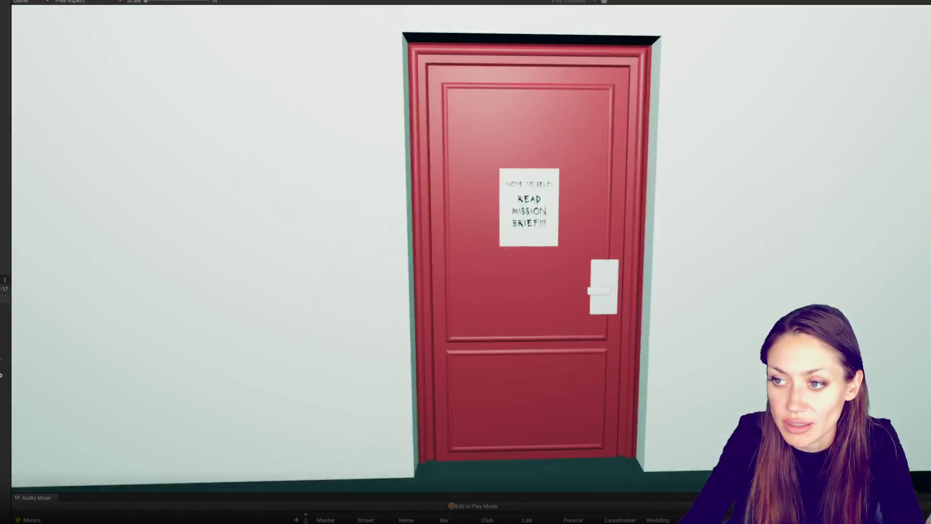
key("e")
key("w")
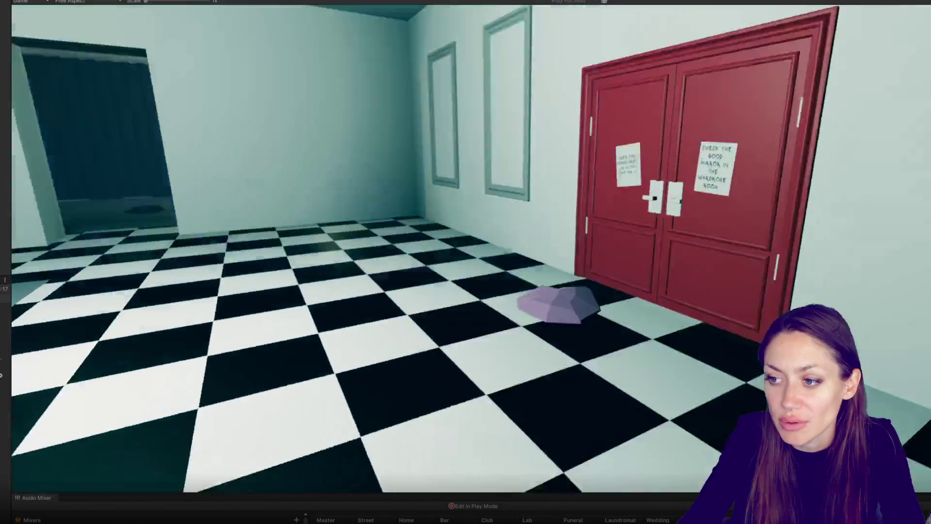
key("e")
key("w")
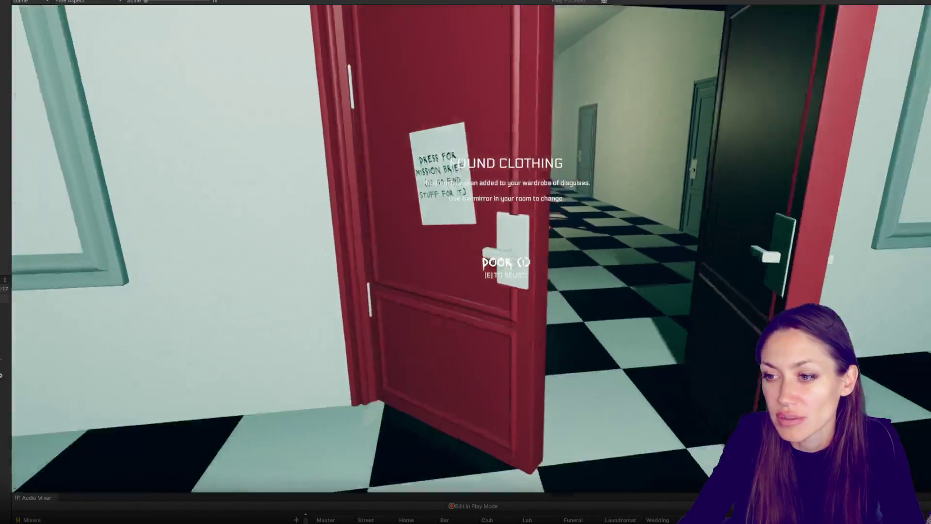
key("w")
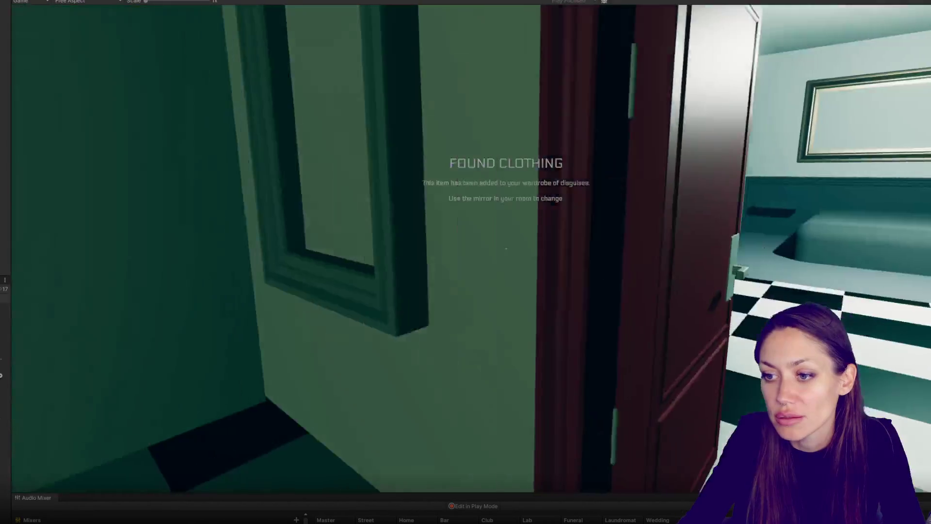
key("w")
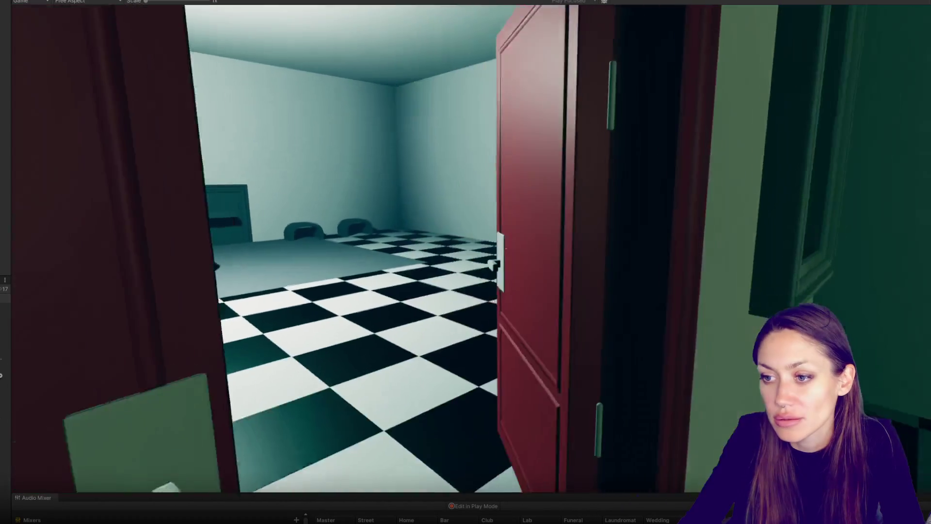
key("w")
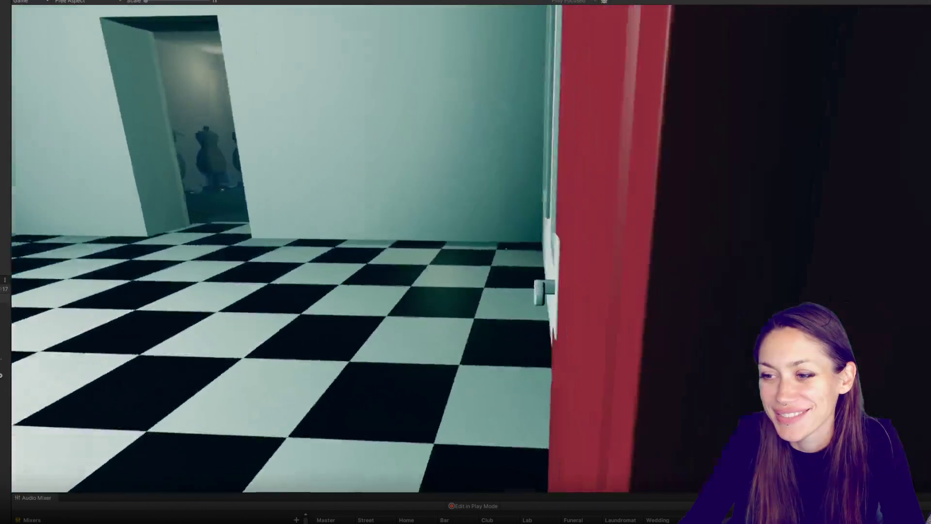
key("e")
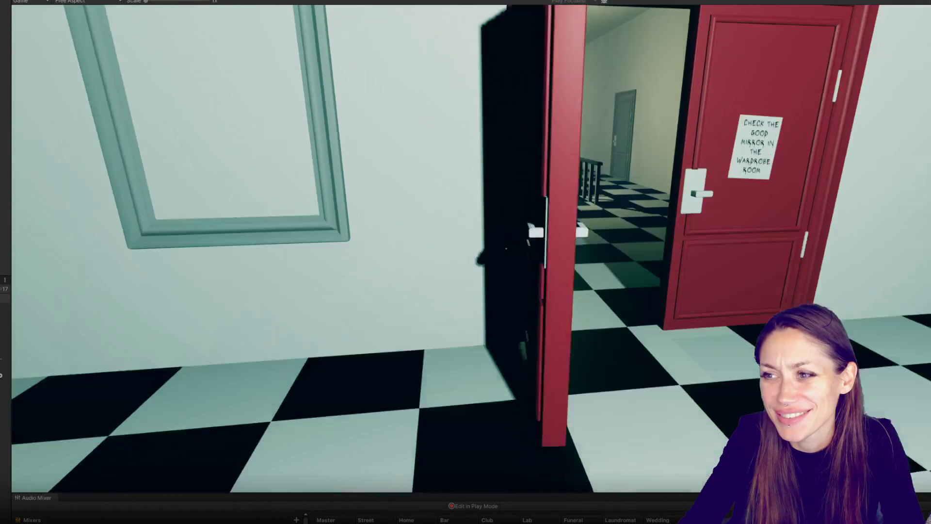
key("w")
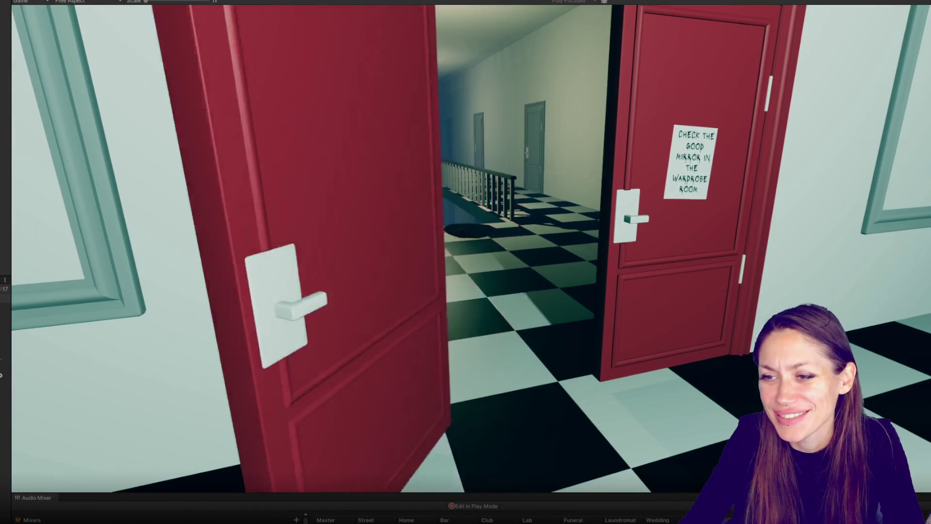
key("w")
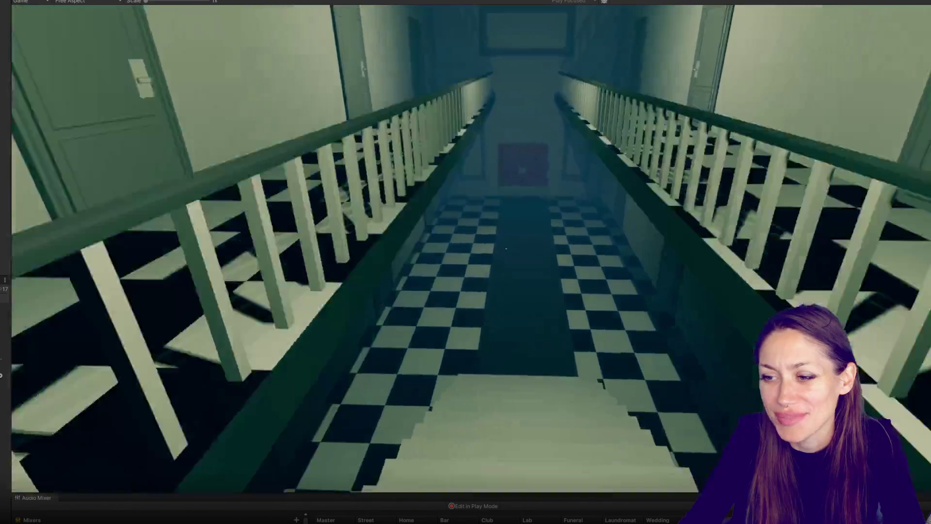
key("w")
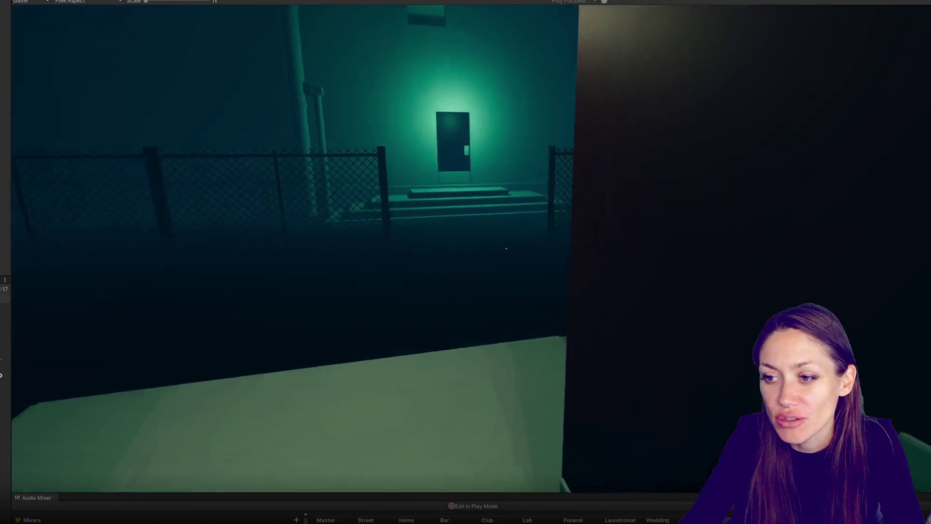
key("w")
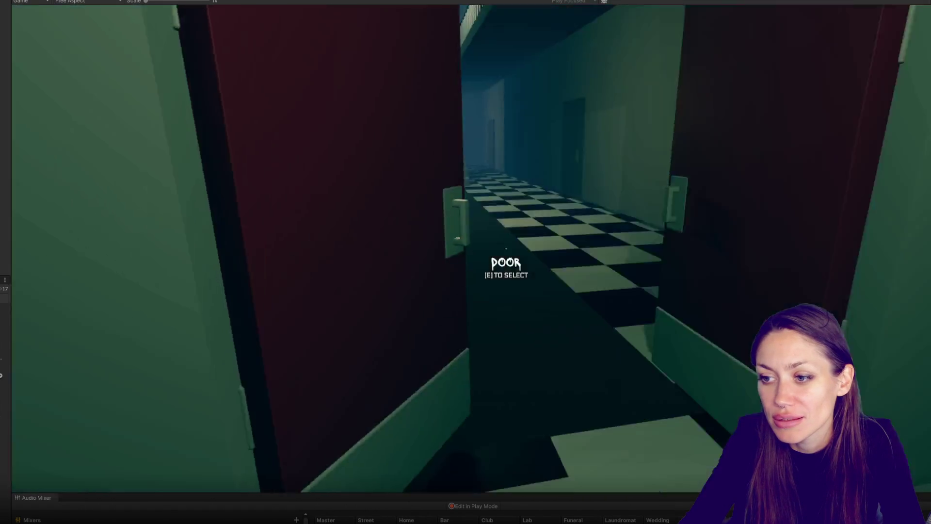
Step: Return through the red doors, climb the staircase to the bedroom, and pause
key("s")
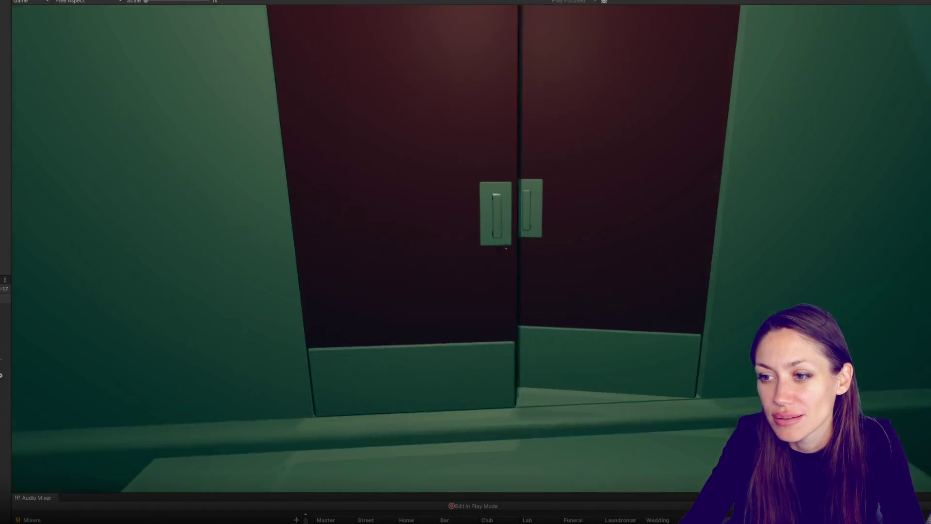
key("w")
key("e")
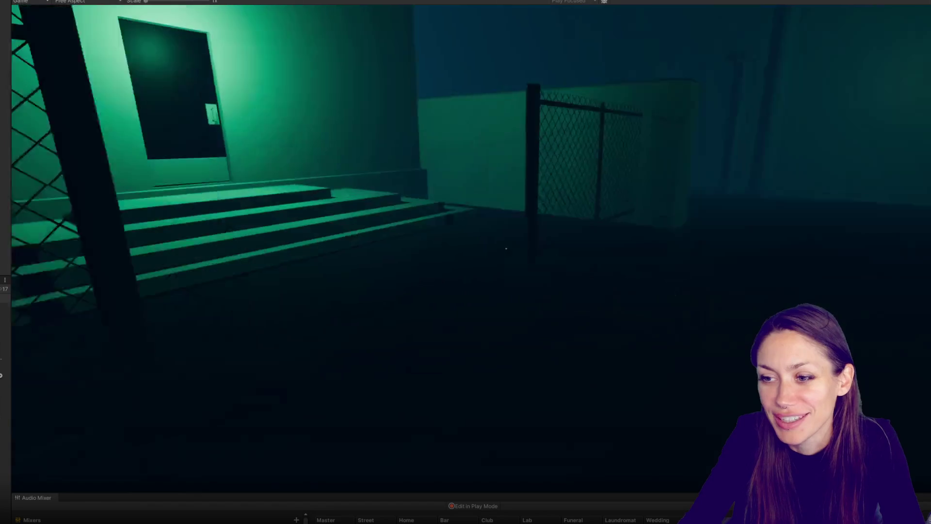
key("w")
key("e")
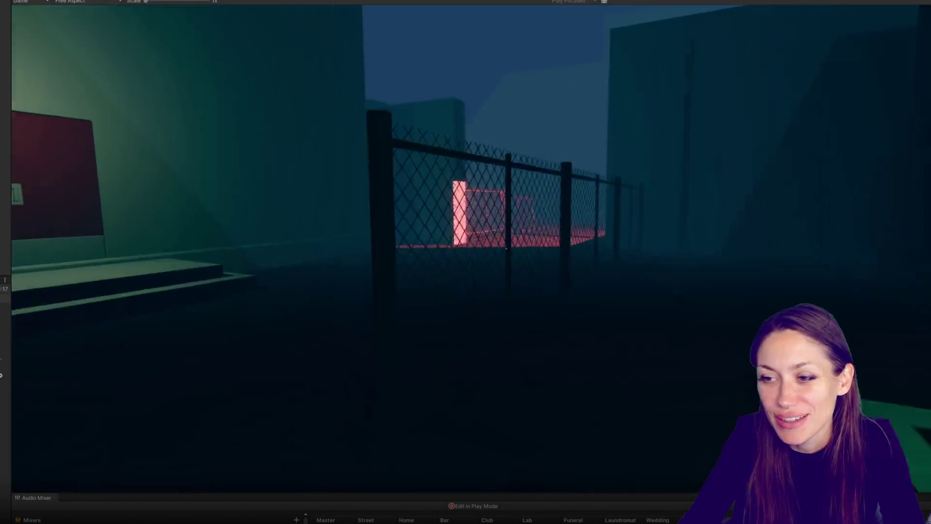
key("w")
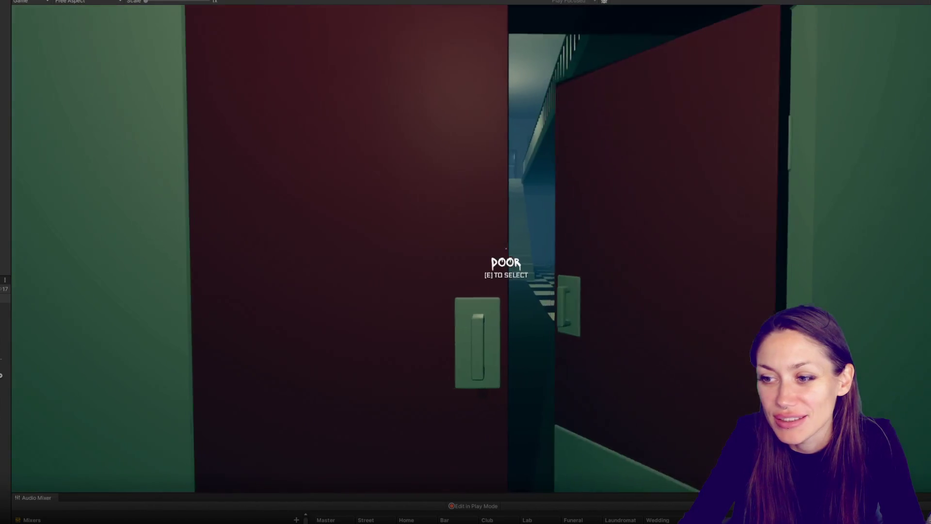
key("w")
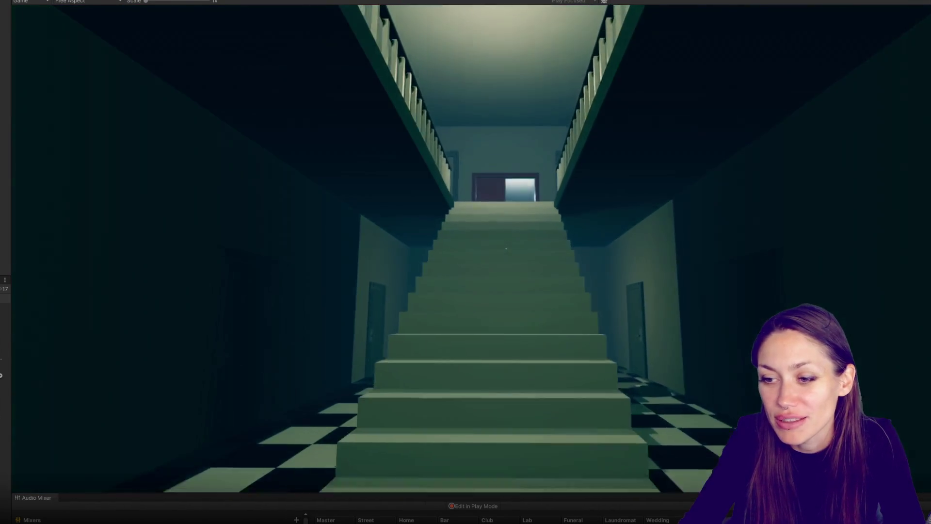
key("w")
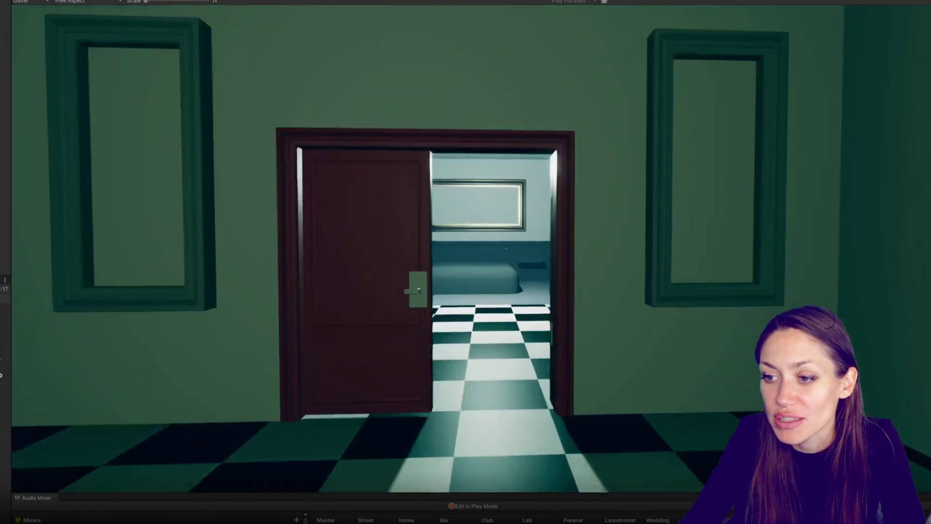
key("w")
key("Escape")
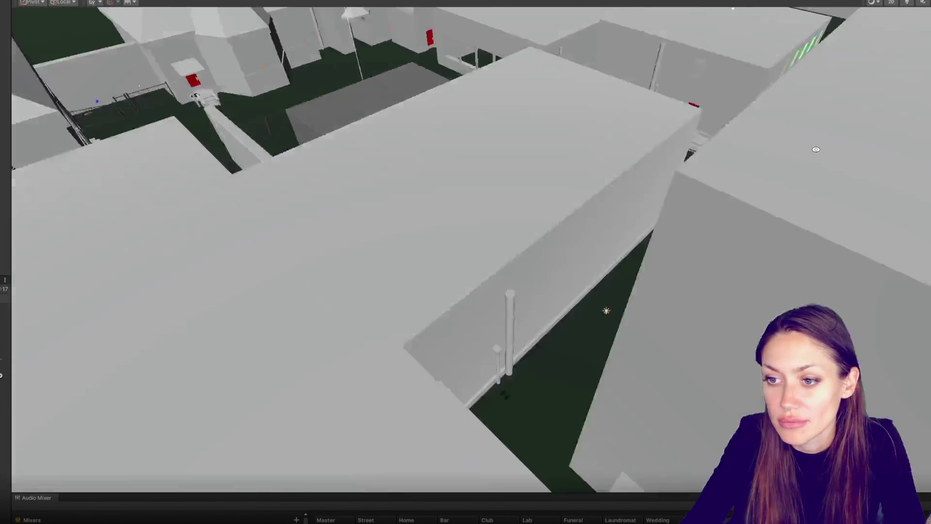
Step: Inspect the red door objects and set Door (1)'s Y rotation to 90
left_click_drag(815, 149, 777, 162)
left_click(348, 421)
left_click_drag(12, 228, 260, 234)
left_click_drag(601, 347, 573, 308)
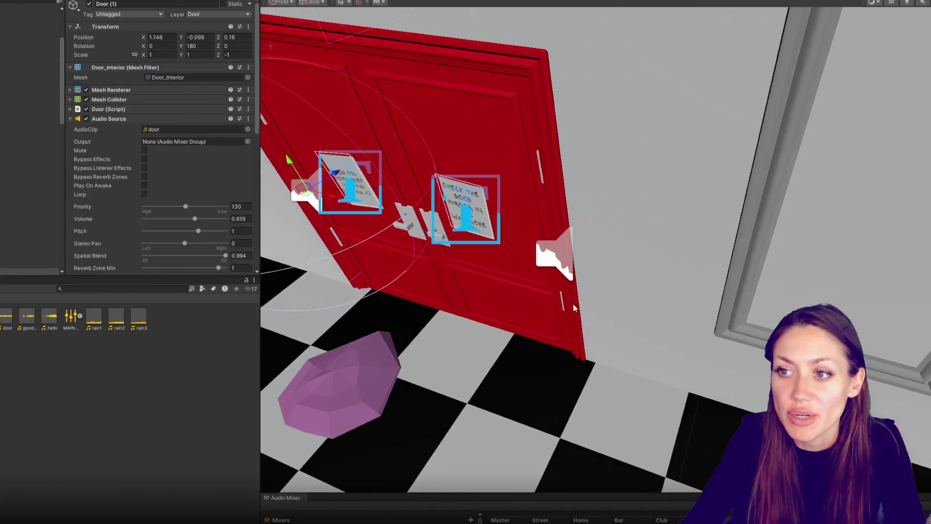
scroll(29, 166, "down", 3)
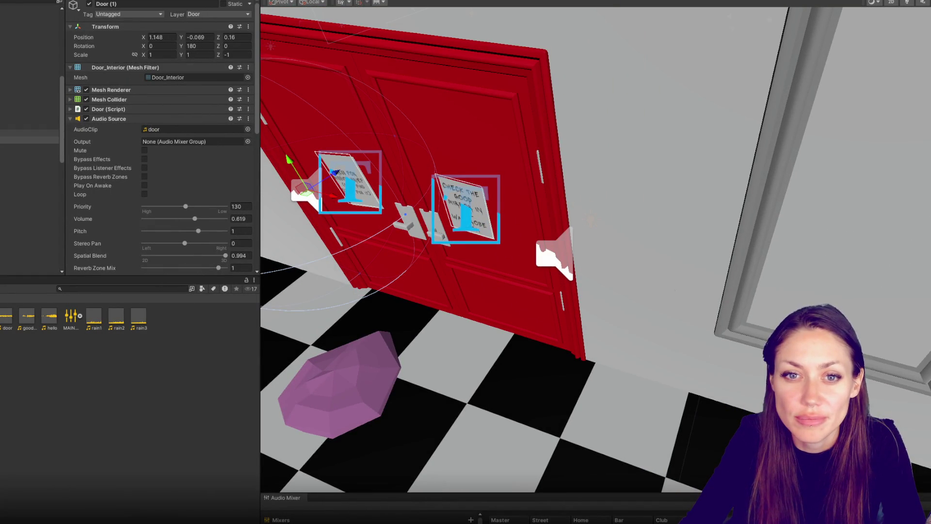
left_click(29, 118)
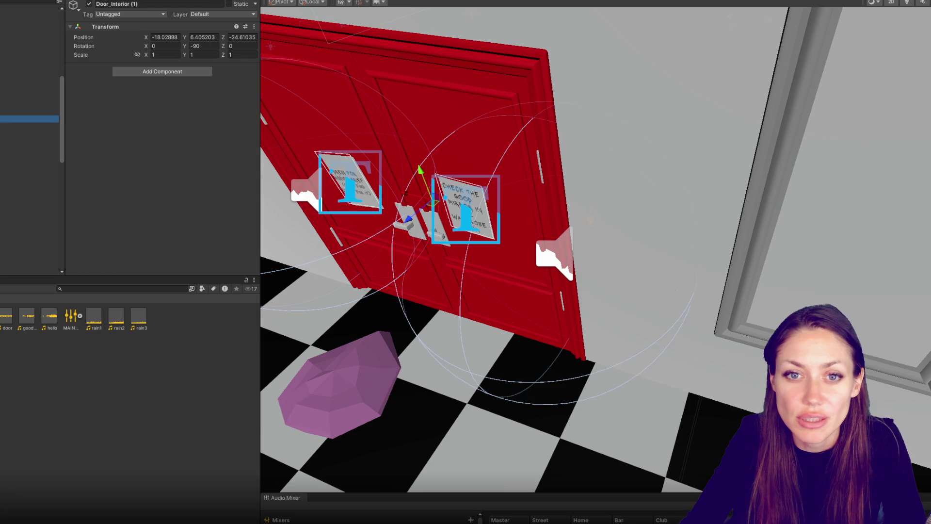
left_click(29, 140)
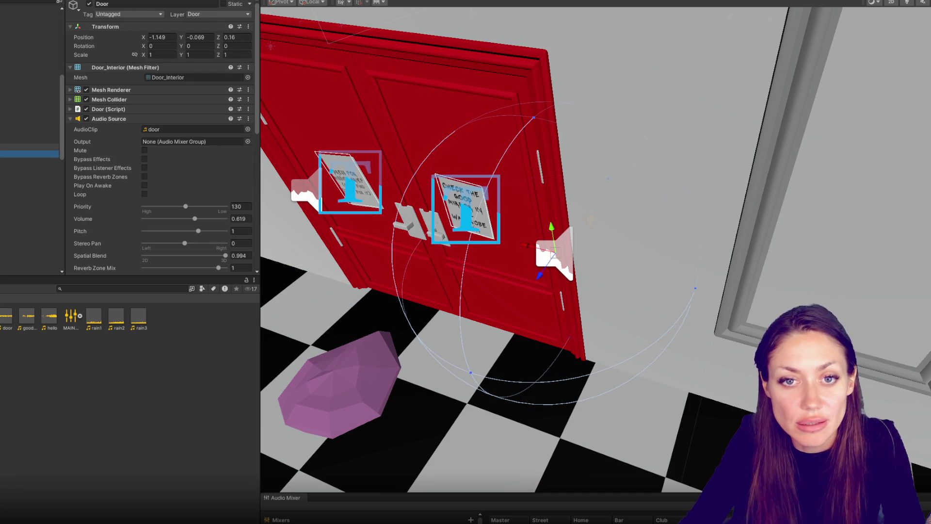
left_click(359, 182)
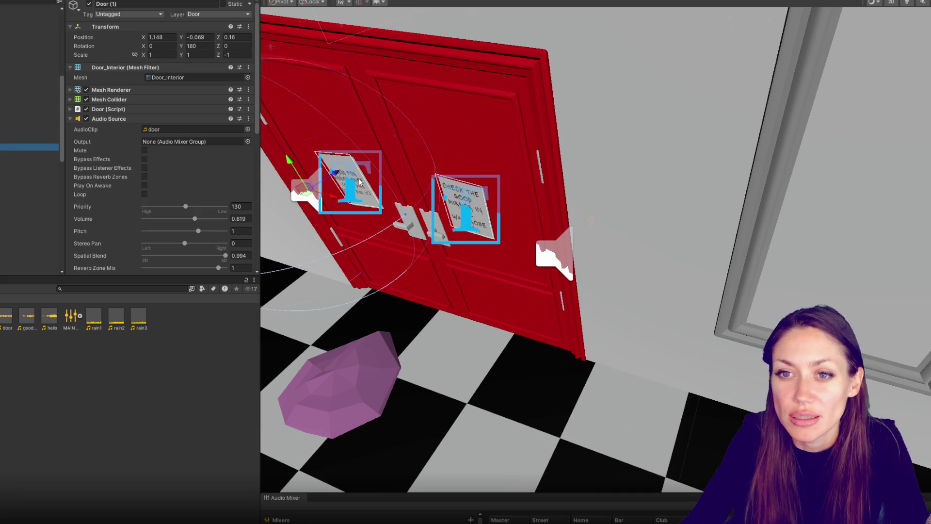
key("f")
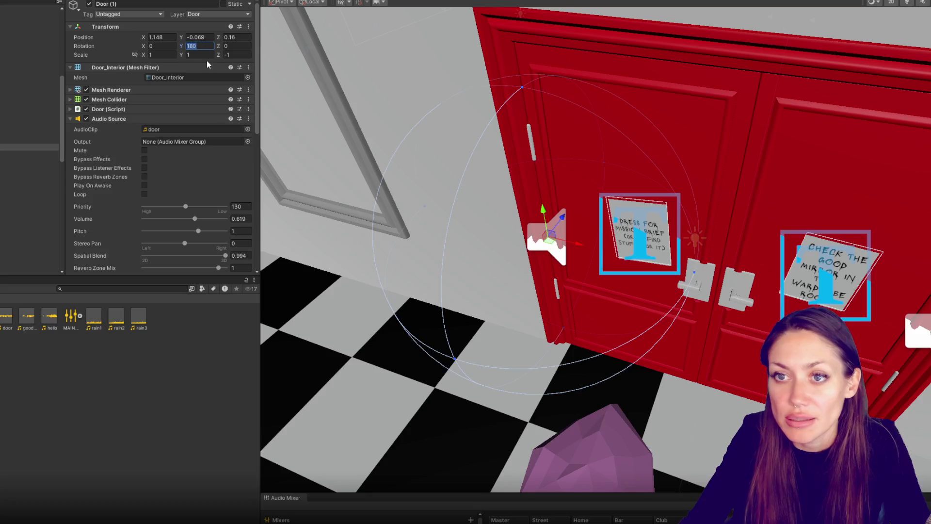
type("90")
key("Return")
Step: Set Door_Interior (2)'s Y rotation, trying -90 before settling on 90
left_click(34, 140)
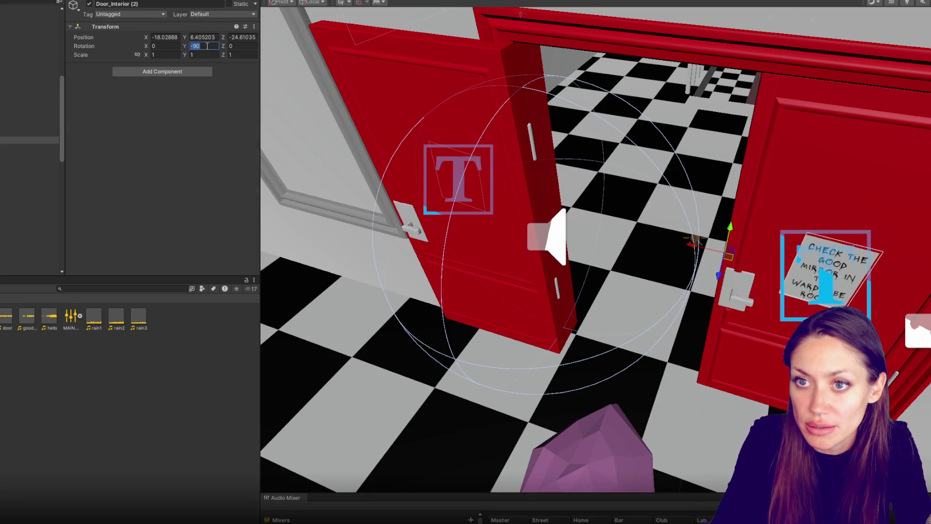
type("180")
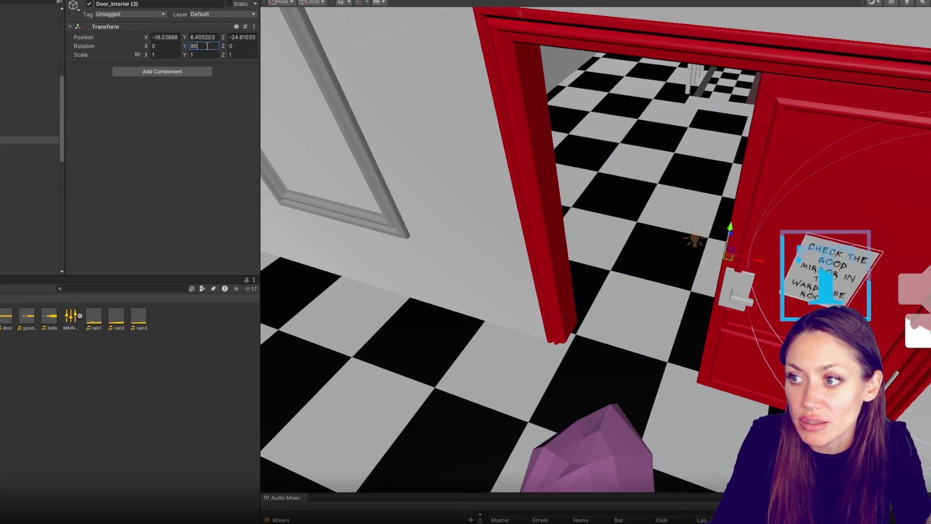
key("BackSpace")
key("BackSpace")
key("BackSpace")
type("-90")
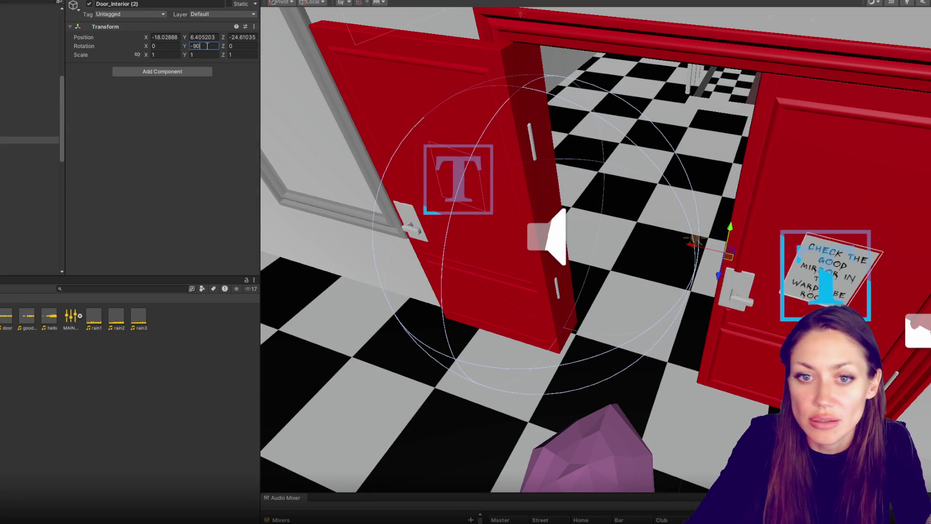
left_click(20, 118)
left_click(12, 140)
left_click(203, 46)
type("90")
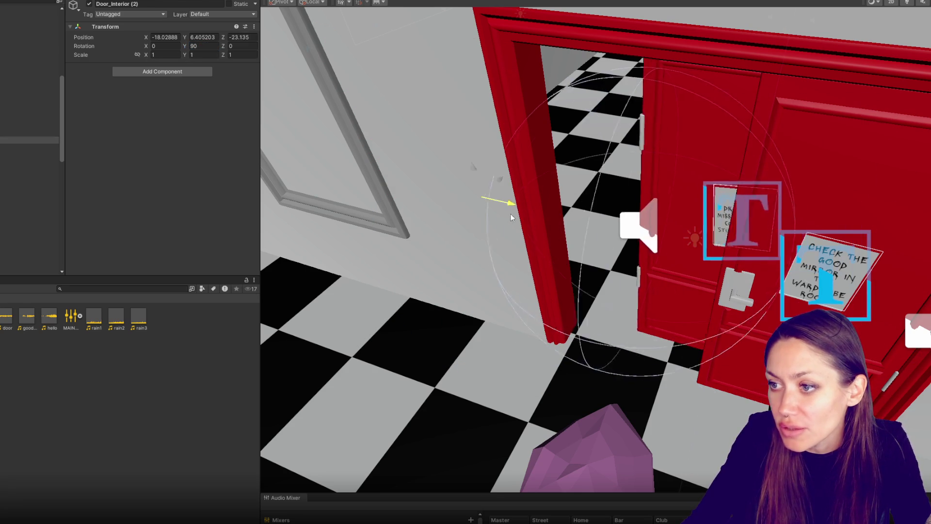
Step: Reset Door (1)'s position to 0 and slide Door_Interior (2) in line with the right door
left_click(29, 133)
left_click(29, 147)
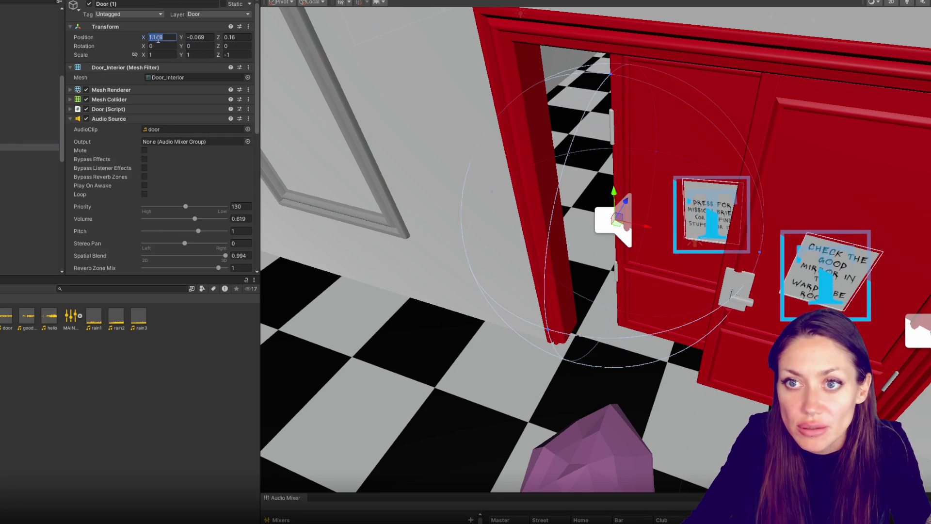
type("0")
key("Tab")
type("0")
key("Tab")
type("0")
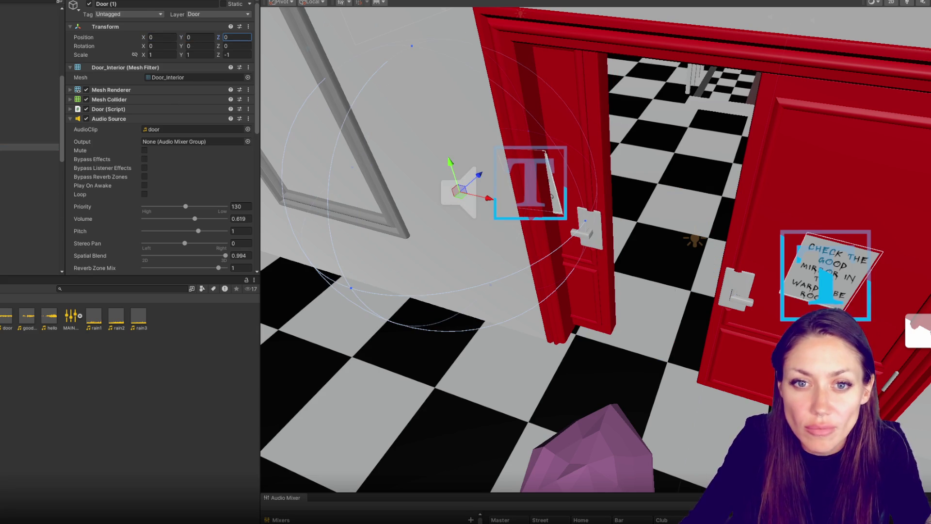
left_click(549, 229)
mouse_move(480, 190)
left_mouse_down()
mouse_move(469, 193)
mouse_move(579, 236)
mouse_move(561, 212)
left_mouse_up()
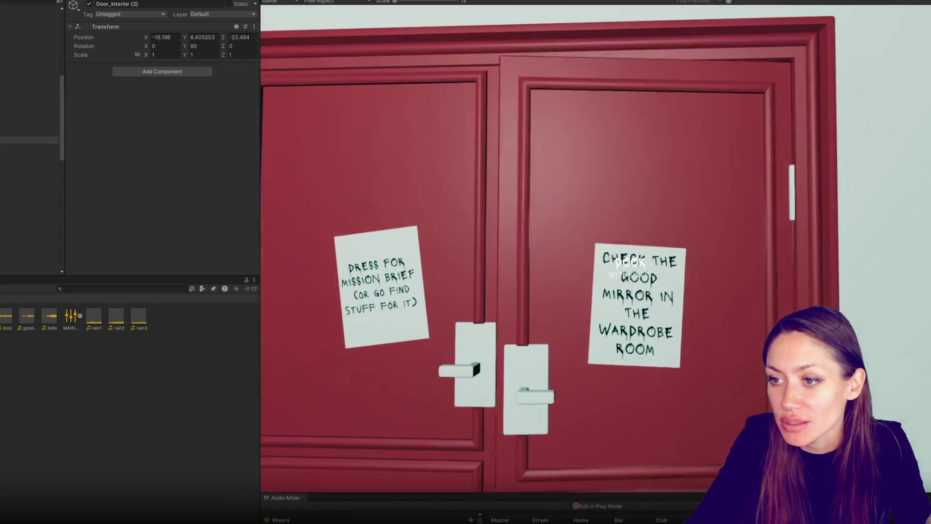
Step: Open the right red door during play, then stop and reselect Door_Interior (2)
key("e")
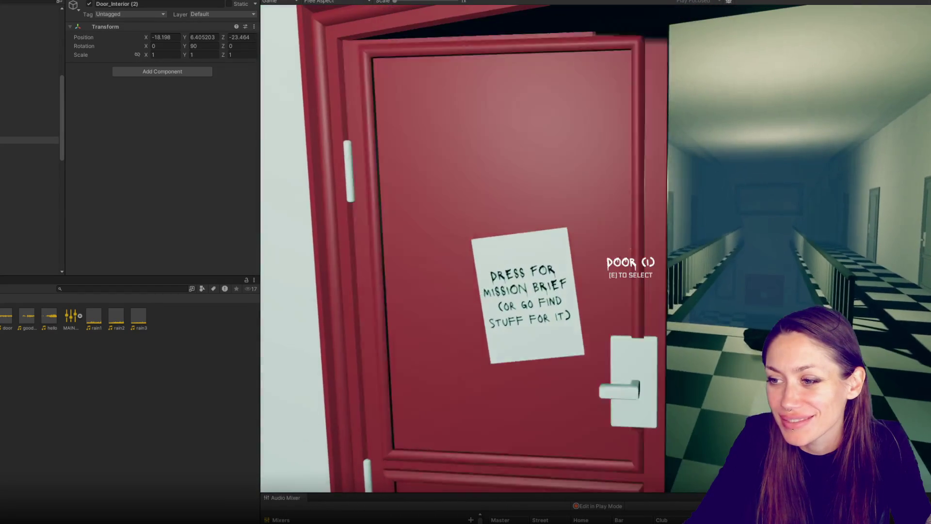
key("Escape")
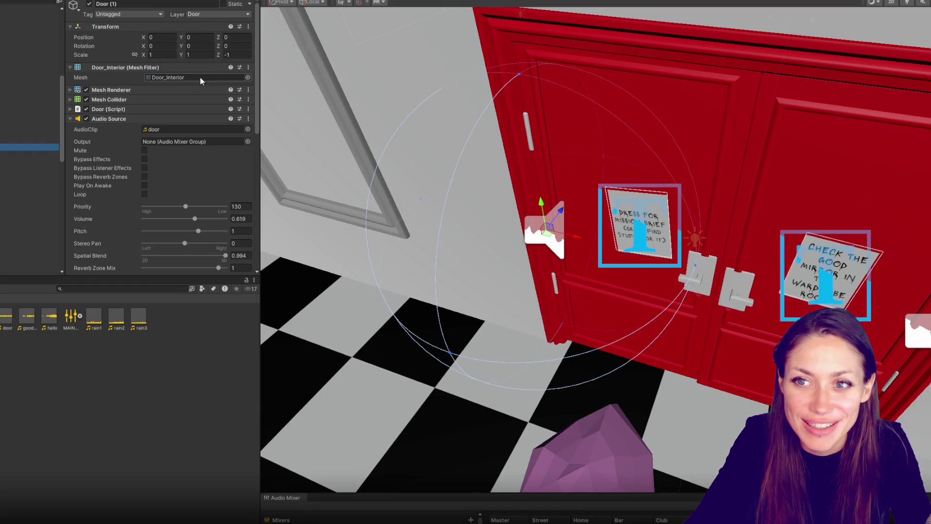
type("0")
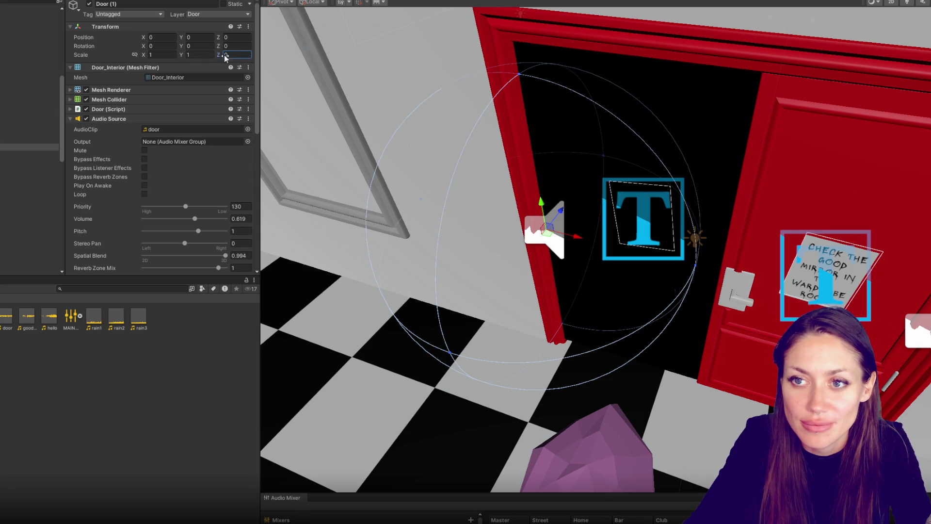
key("Escape")
left_click(11, 140)
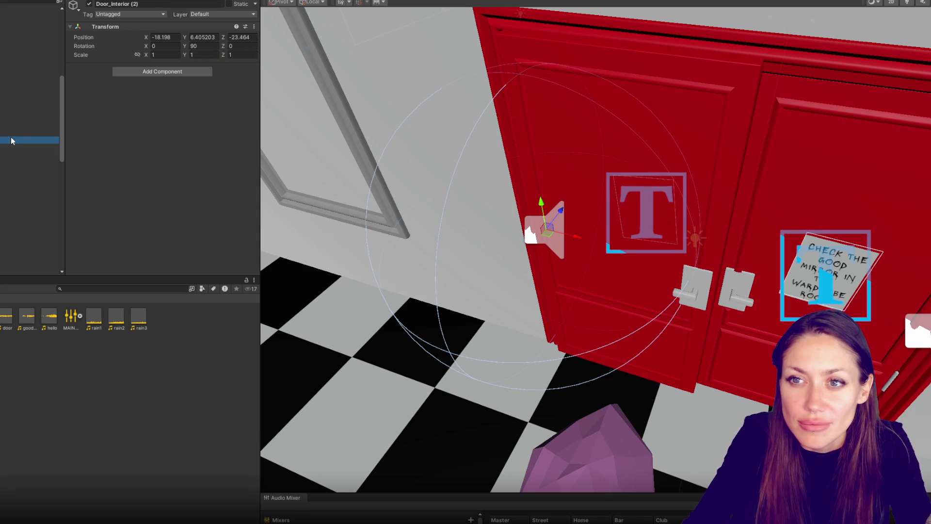
key("Up")
left_click(0, 148)
left_click(2, 137)
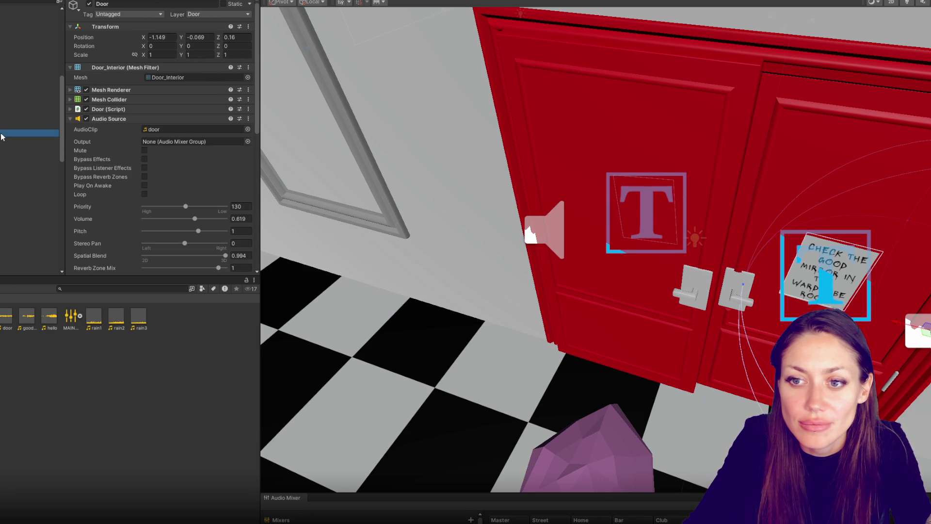
Step: Try parenting Door_Interior (2) into the door hierarchy with zeroed position, then undo it
scroll(556, 178, "up", 2)
mouse_move(555, 178)
left_mouse_down()
mouse_move(577, 118)
mouse_move(627, 160)
mouse_move(626, 211)
left_mouse_up()
left_click_drag(1, 122, 19, 99)
type("0")
key("Tab")
key("Tab")
type("0")
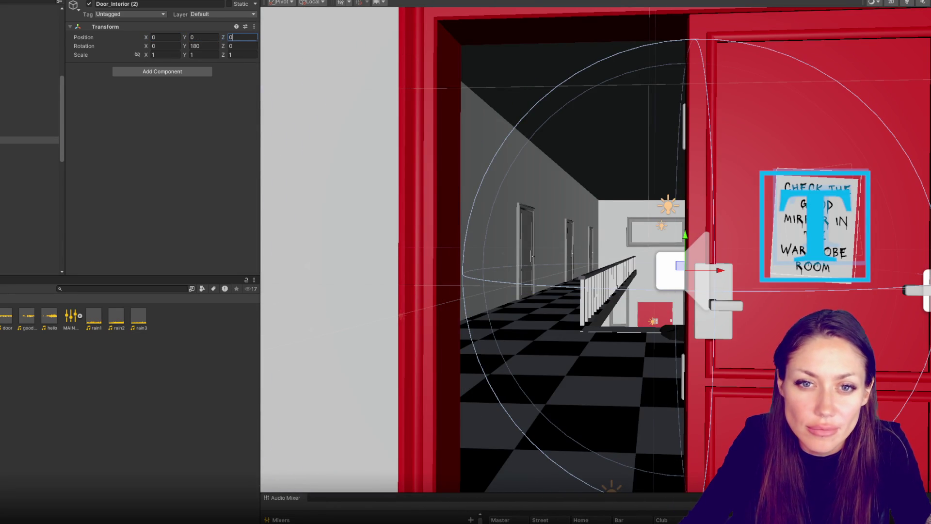
key("ctrl+z")
key("ctrl+z")
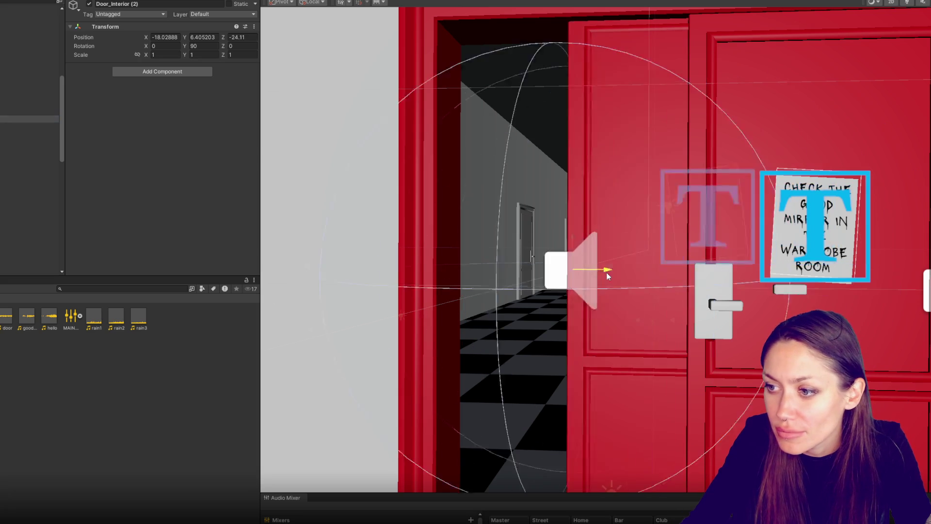
Step: Slide Door_Interior (2) across to close the doorway at Position Z ≈ -23.316
left_click_drag(517, 271, 490, 274)
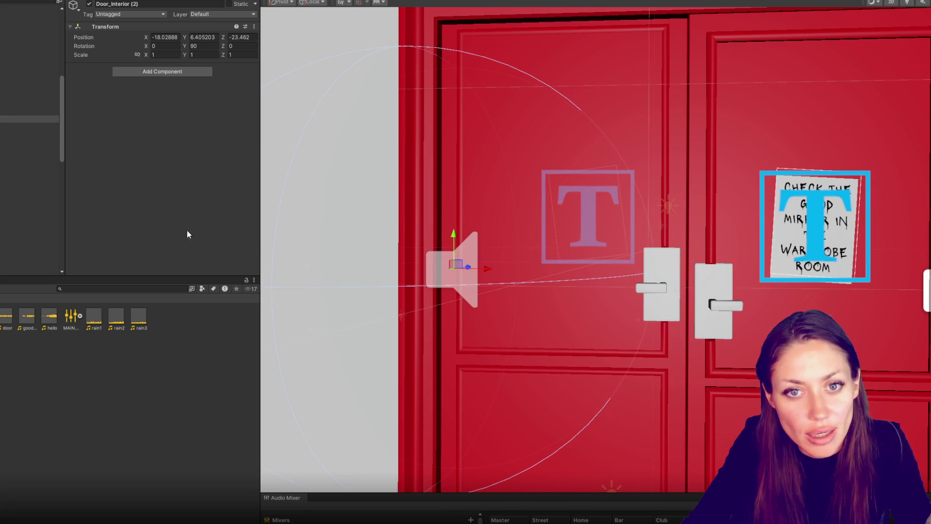
left_click(29, 133)
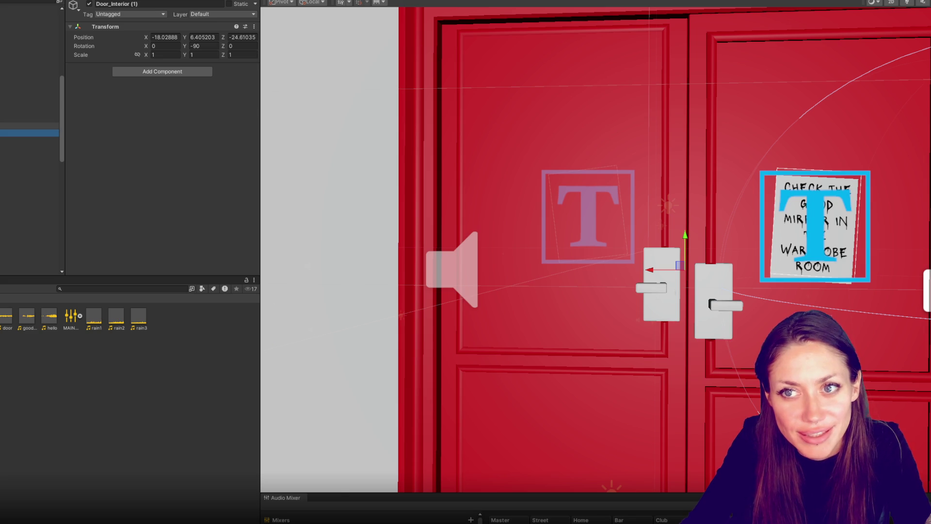
left_click(29, 126)
left_click(29, 119)
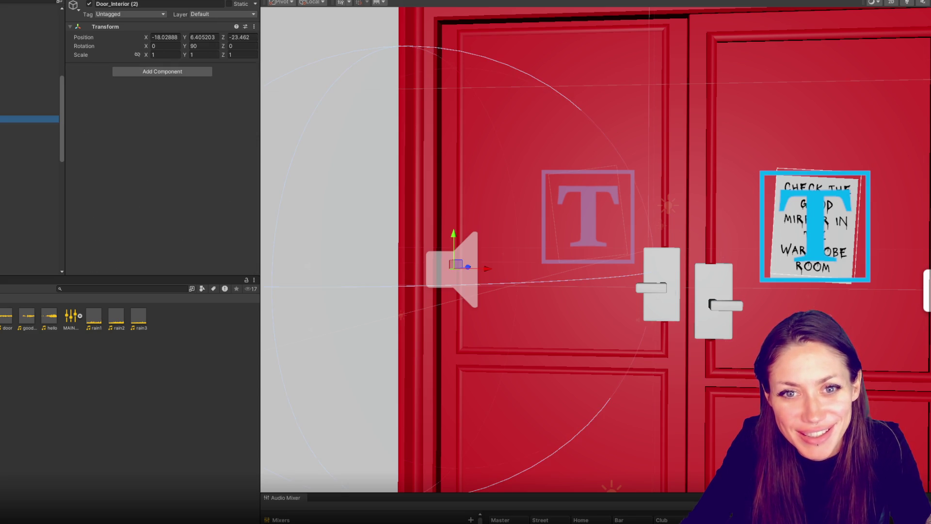
key("Delete")
key("ctrl+z")
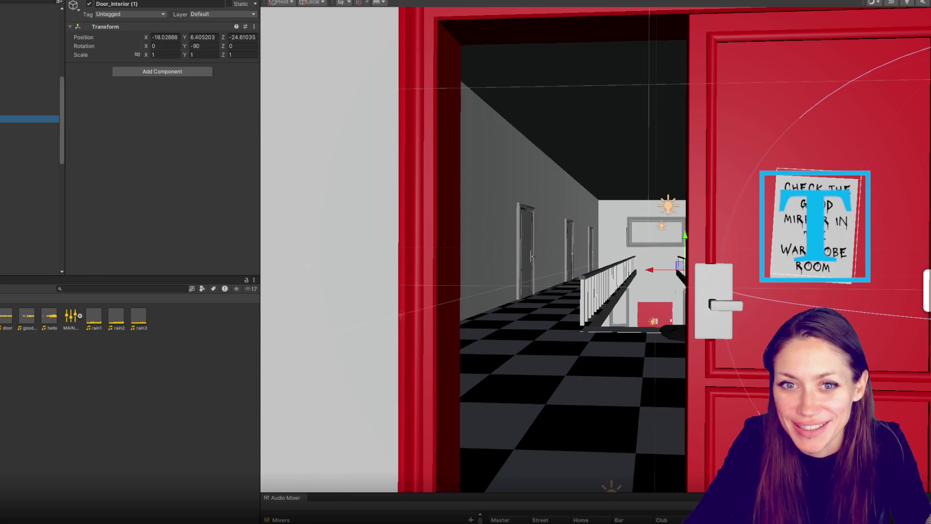
scroll(714, 159, "down", 5)
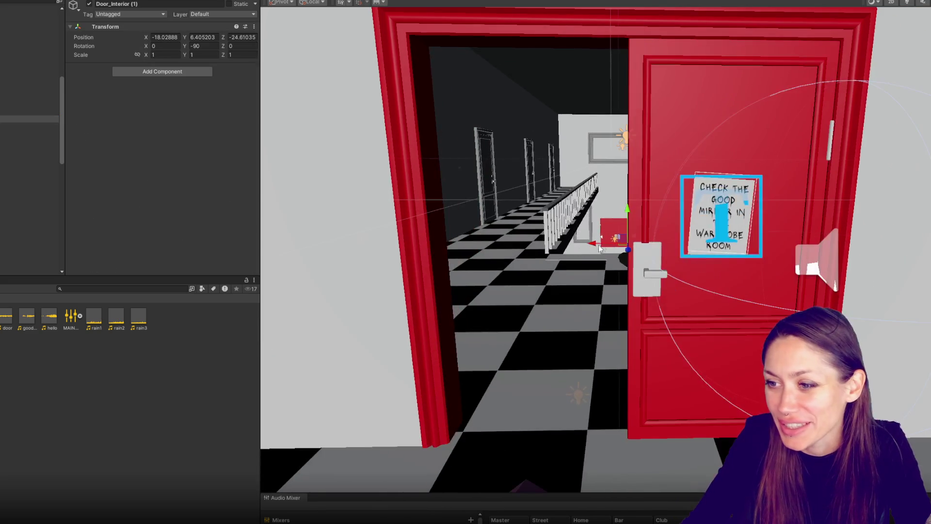
left_click(597, 247)
mouse_move(596, 247)
left_mouse_down()
mouse_move(357, 243)
mouse_move(383, 243)
left_mouse_up()
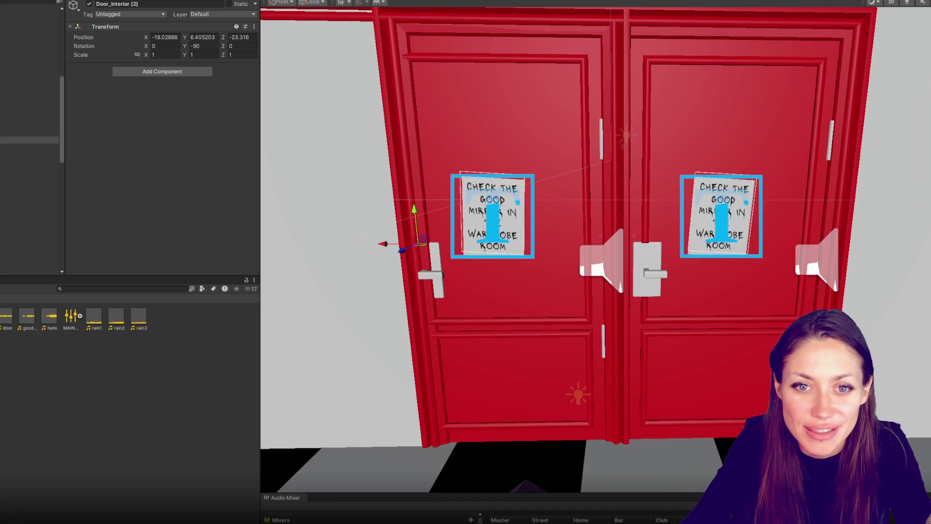
Step: Undo and redo the door slide to compare the open and closed doorway
key("ctrl+z")
key("ctrl+z")
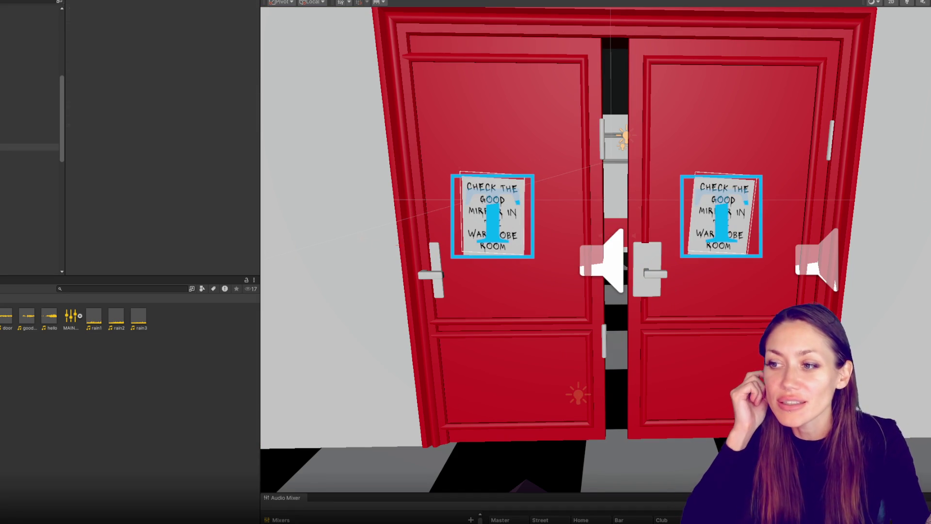
key("ctrl+y")
key("ctrl+y")
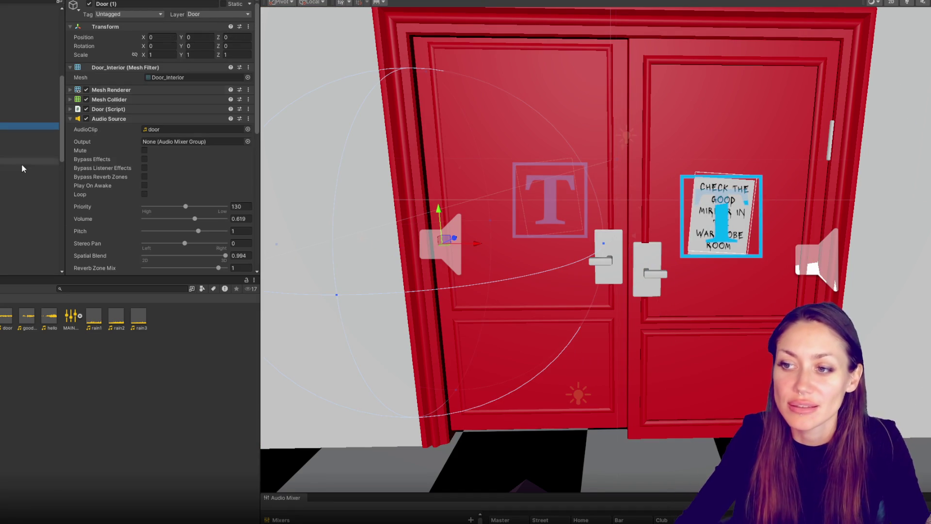
key("ctrl+z")
key("ctrl+z")
key("ctrl+y")
key("ctrl+y")
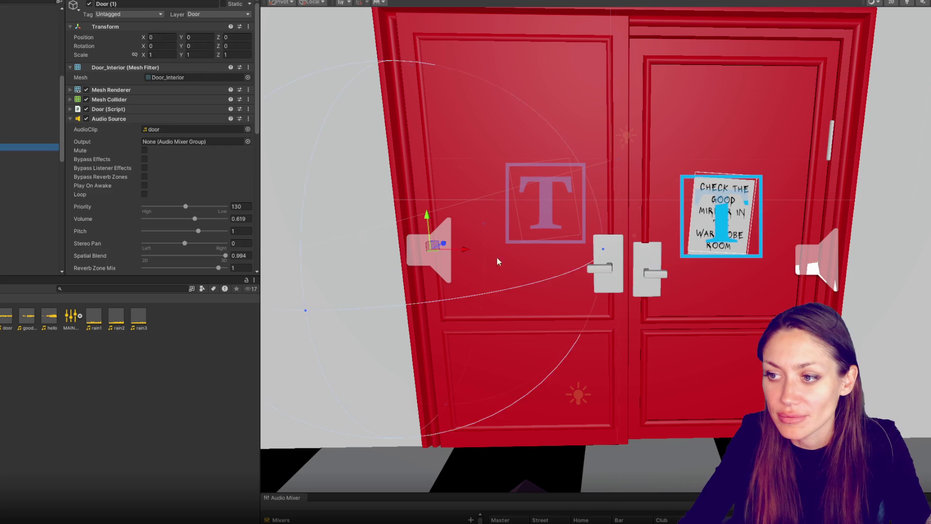
key("ctrl+z")
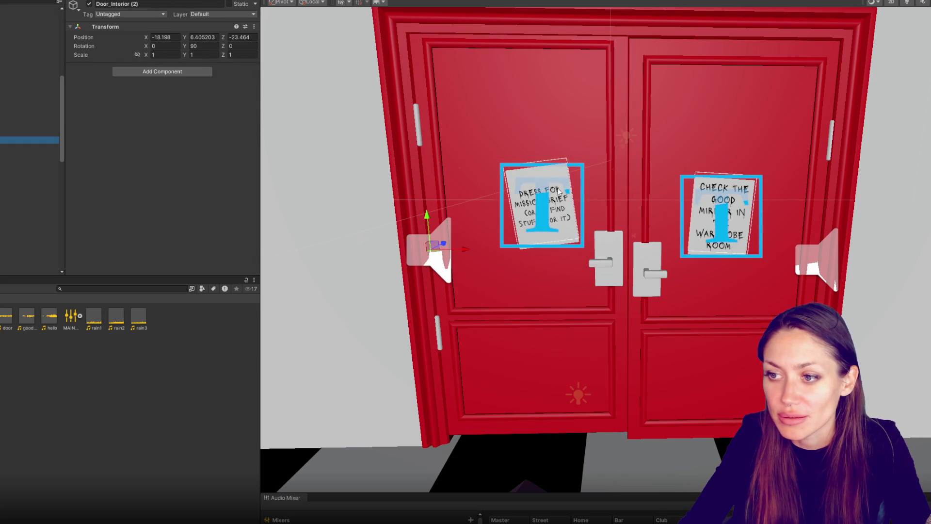
Step: Select the mission brief poster and its canvas, and revert the Notes (11) poster placement
left_click(522, 202)
left_click(29, 161)
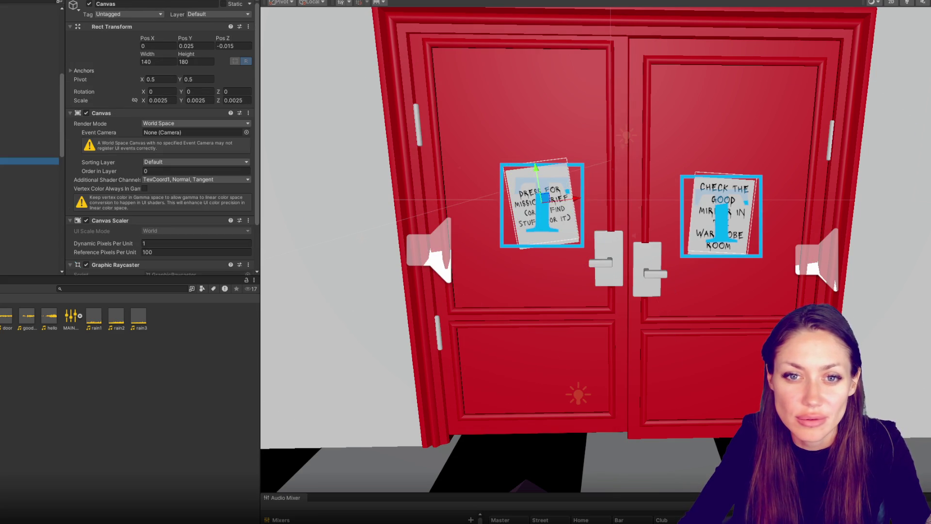
key("ctrl+z")
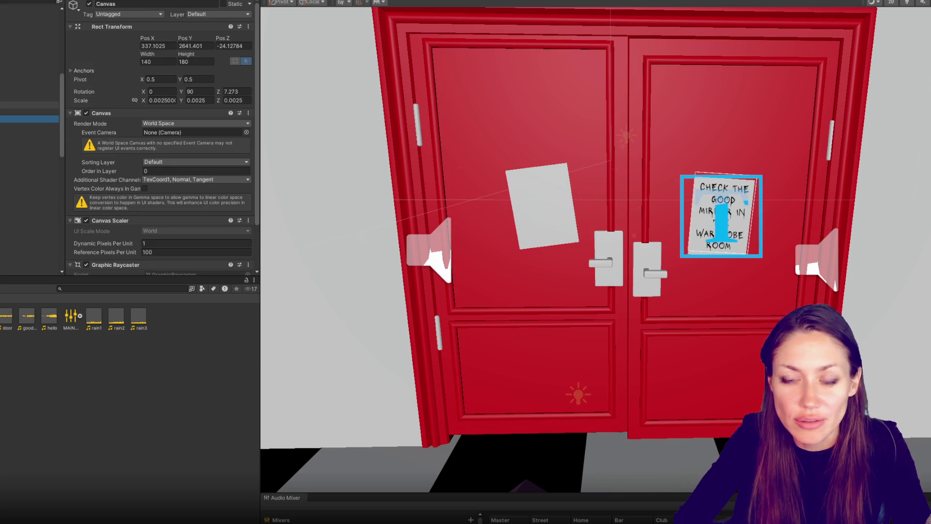
key("ctrl+y")
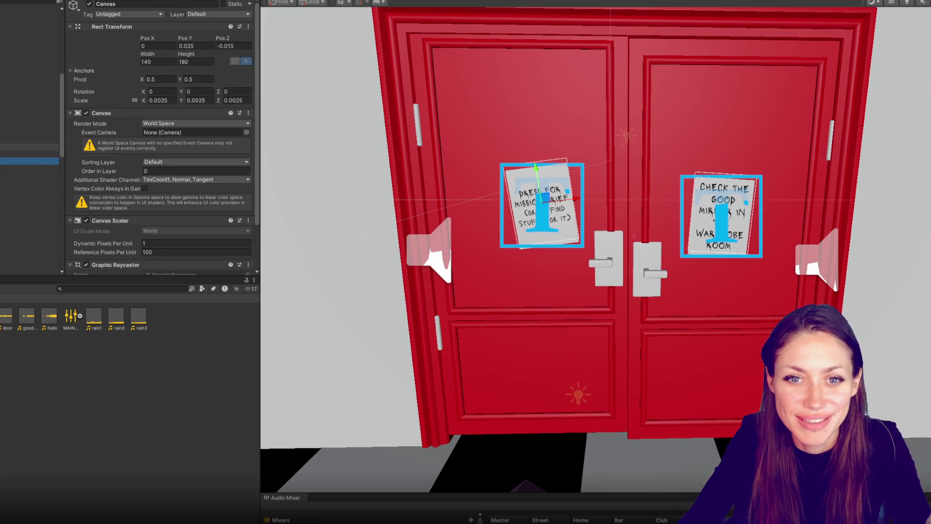
left_click(30, 154)
key("ctrl+z")
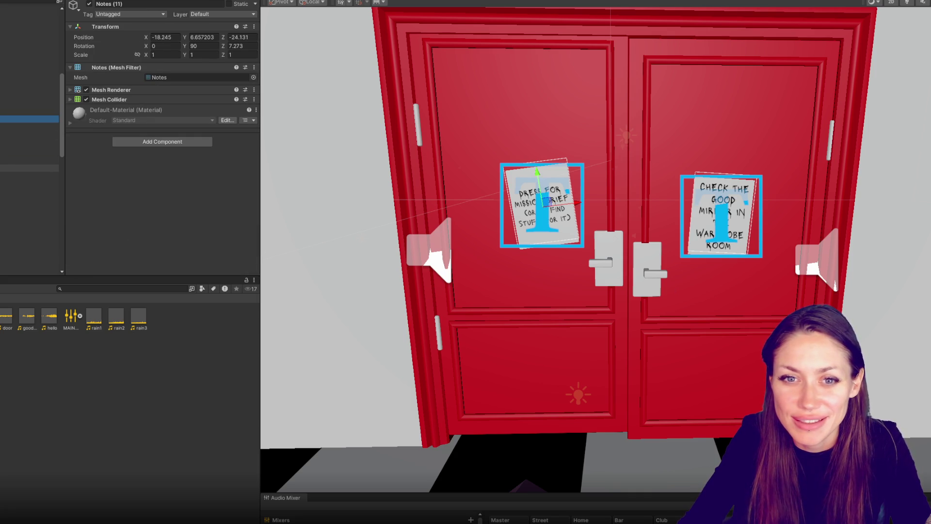
Step: Slide Door_Interior (2) along its red axis to Position Z -23.33, closing the left leaf
left_click(29, 168)
key("Delete")
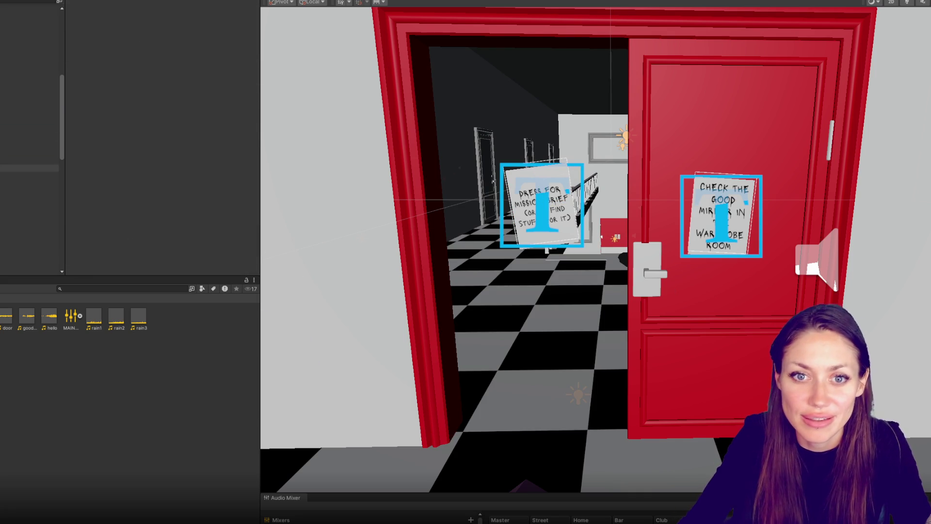
left_click(784, 154)
key("ctrl+z")
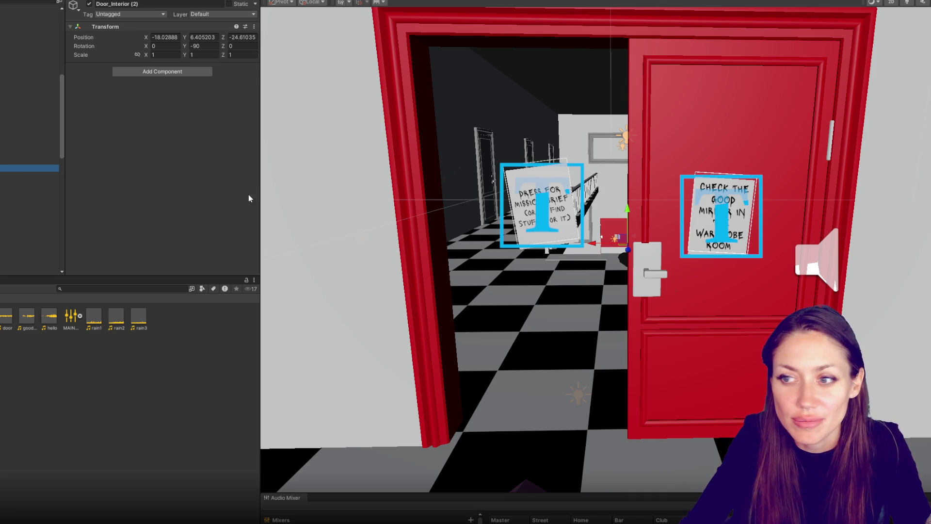
left_click_drag(592, 246, 381, 248)
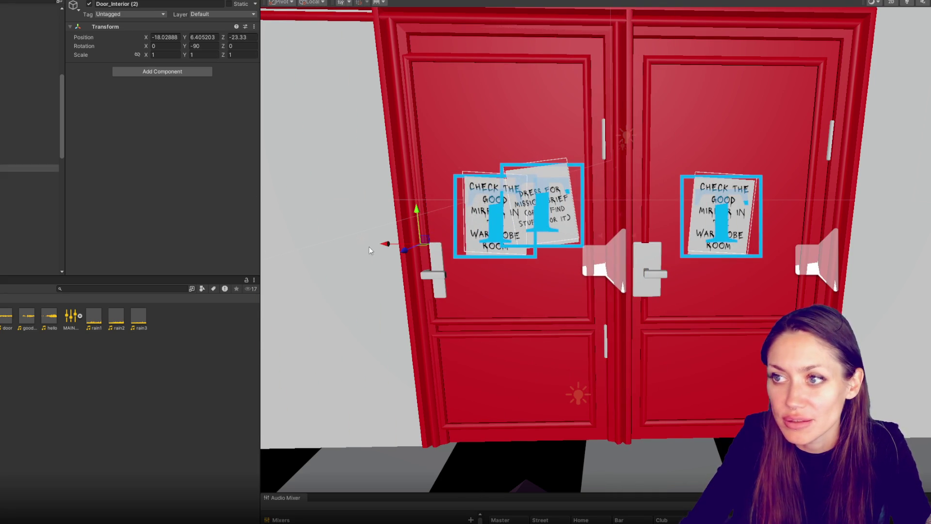
Step: Set Door_Interior (2) Rotation Y to 90 and slide it back across the doorway
left_click(16, 167)
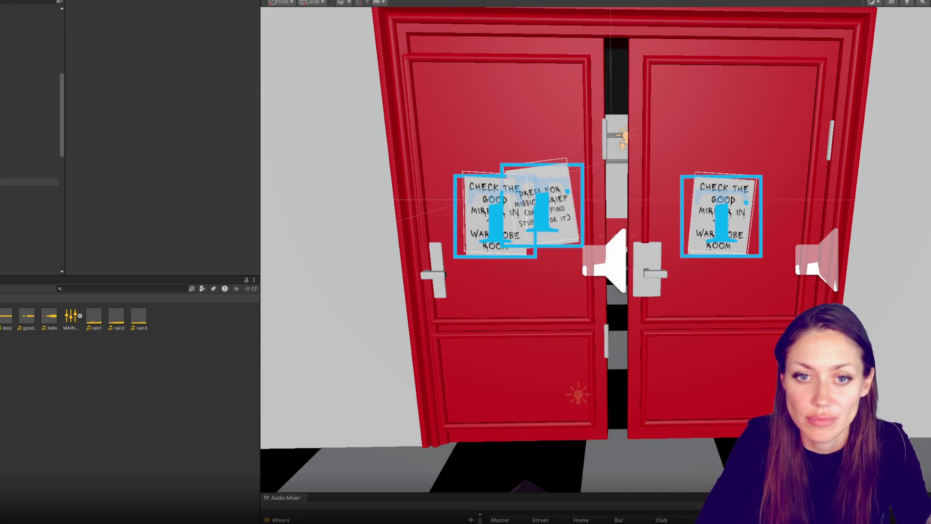
left_click(16, 171)
left_click(204, 46)
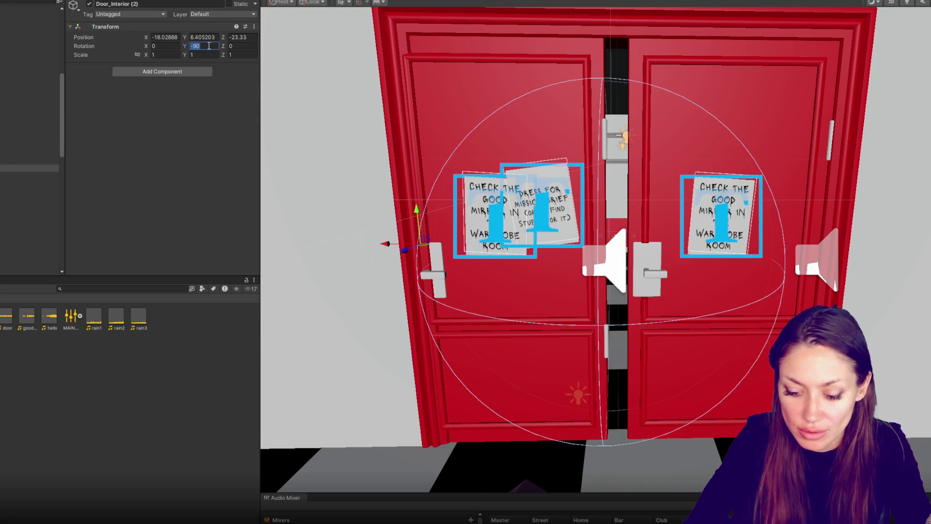
type("90")
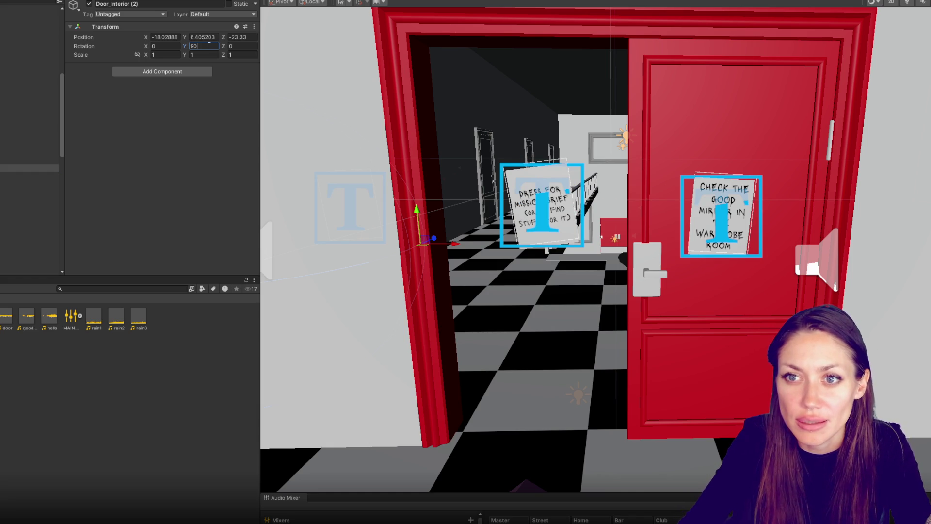
mouse_move(452, 244)
left_mouse_down()
mouse_move(658, 242)
mouse_move(646, 250)
left_mouse_up()
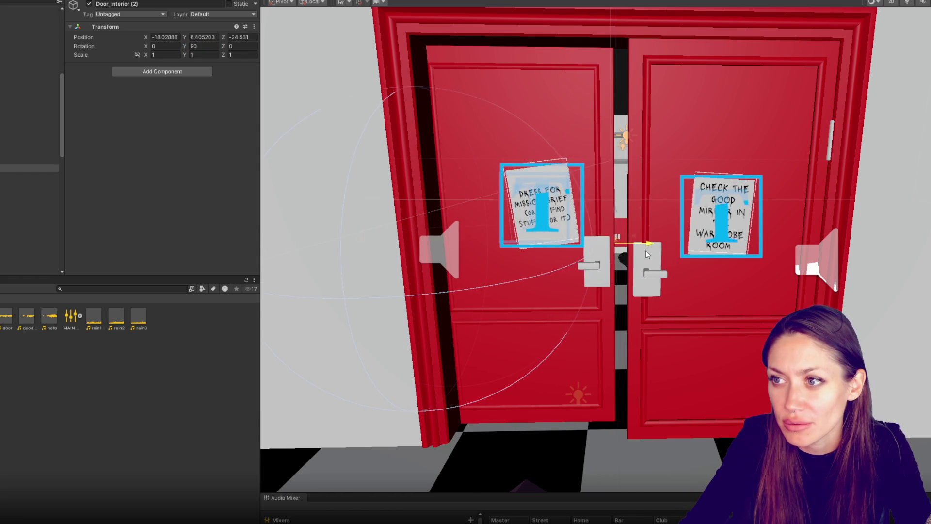
key("f")
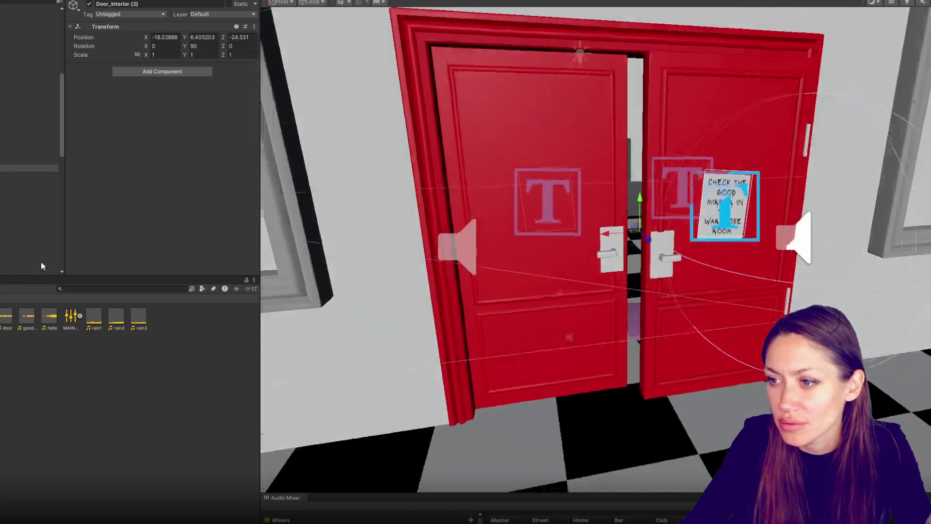
key("f")
key("f")
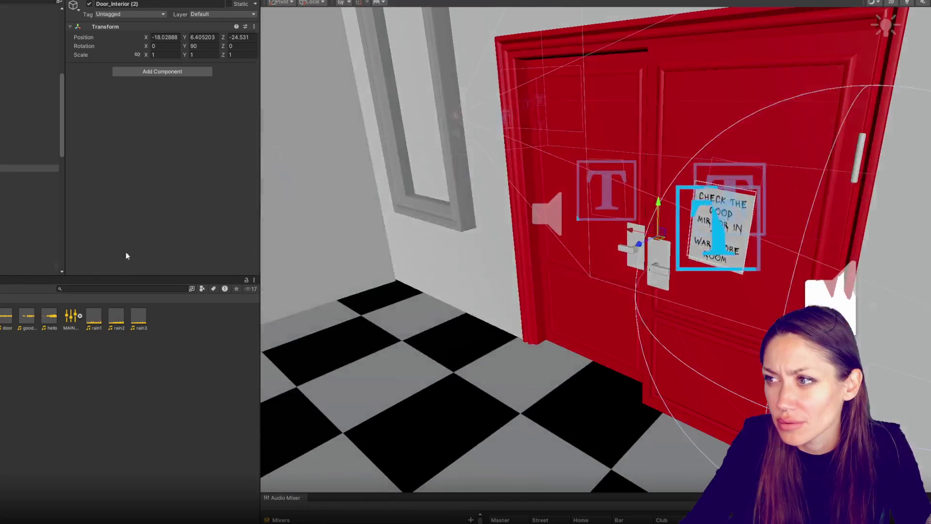
mouse_move(291, 252)
left_mouse_down()
mouse_move(690, 253)
mouse_move(628, 257)
mouse_move(639, 287)
mouse_move(576, 164)
mouse_move(477, 168)
left_mouse_up()
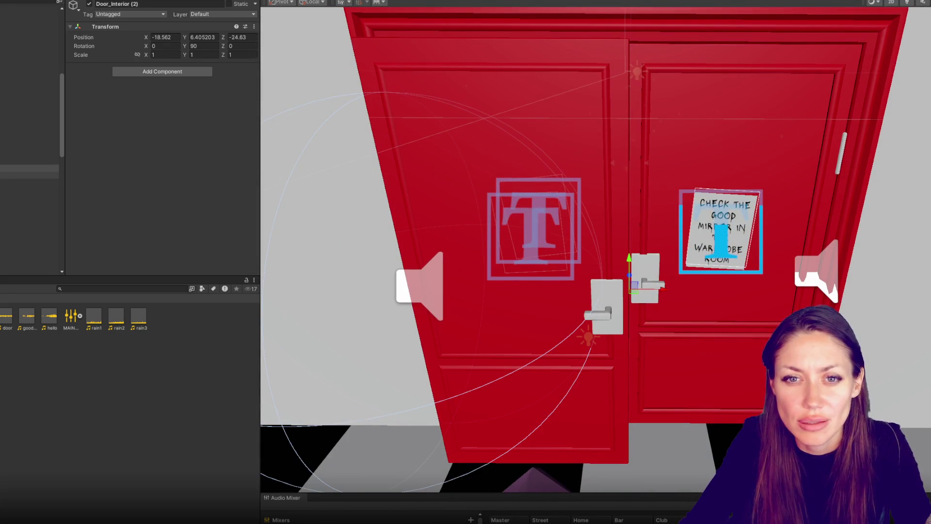
Step: Try Rotation Y values -90 and 0 on the left door, then undo the change
left_click(214, 46)
type("-90")
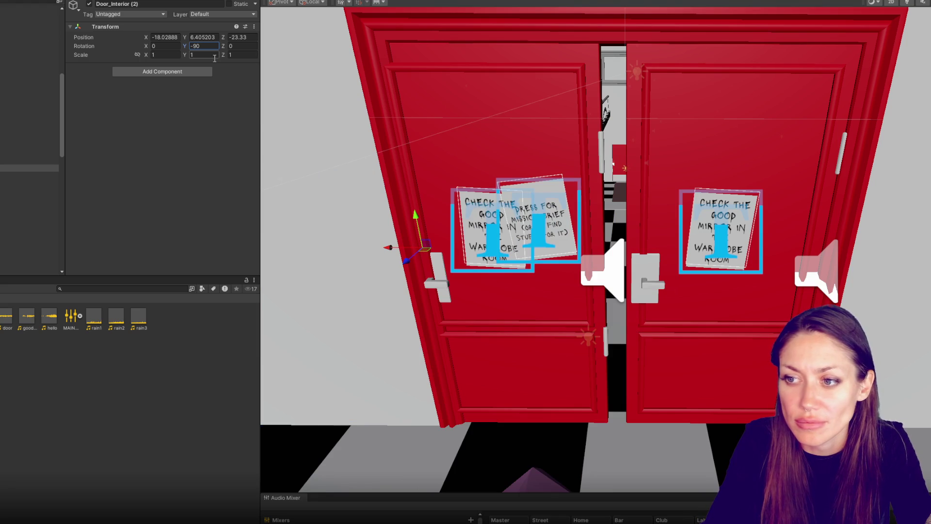
key("Return")
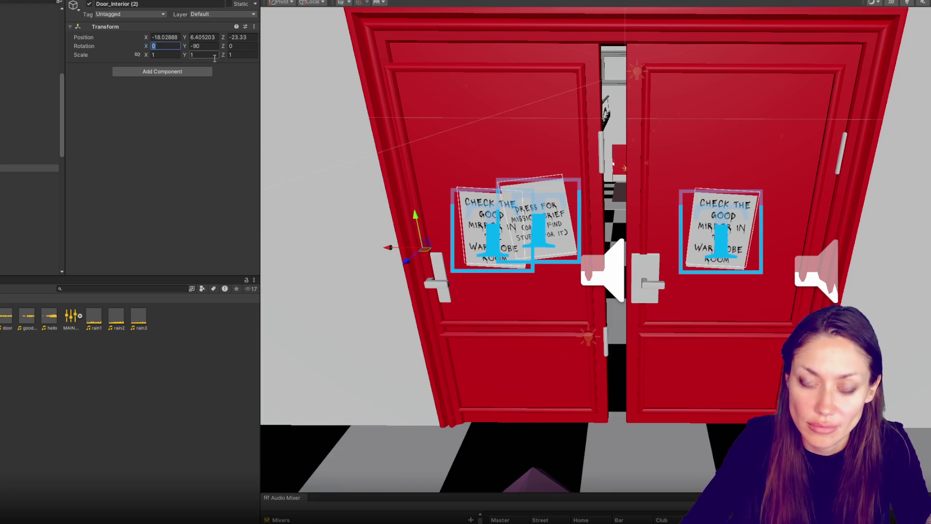
type("0")
key("Tab")
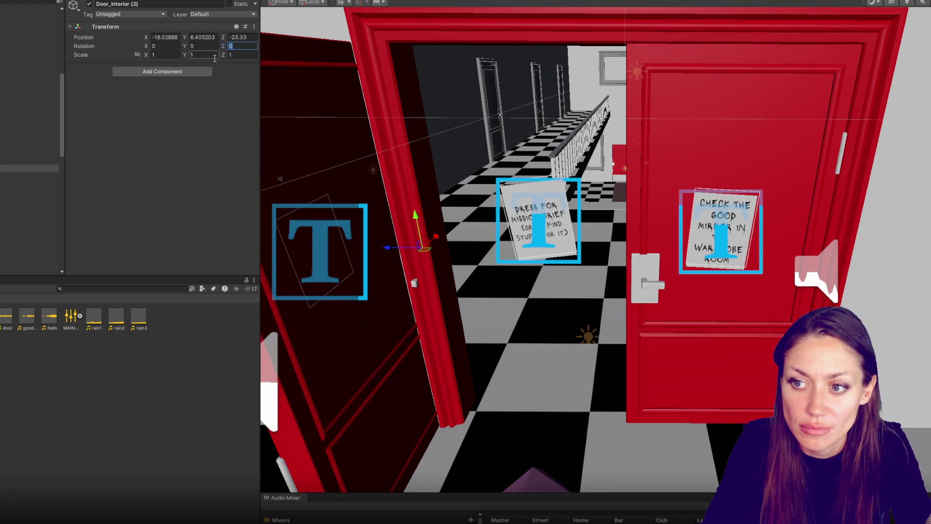
key("ctrl+z")
Step: Set Door_Interior (2) Scale Z to -1, shift it left, and delete the extra door panel
type("-1")
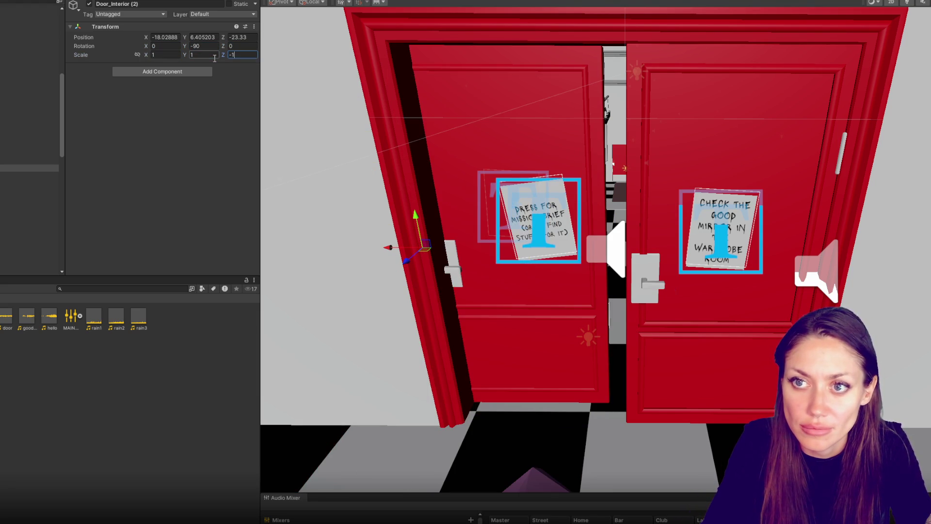
mouse_move(409, 260)
left_mouse_down()
mouse_move(395, 273)
mouse_move(389, 260)
mouse_move(402, 264)
left_mouse_up()
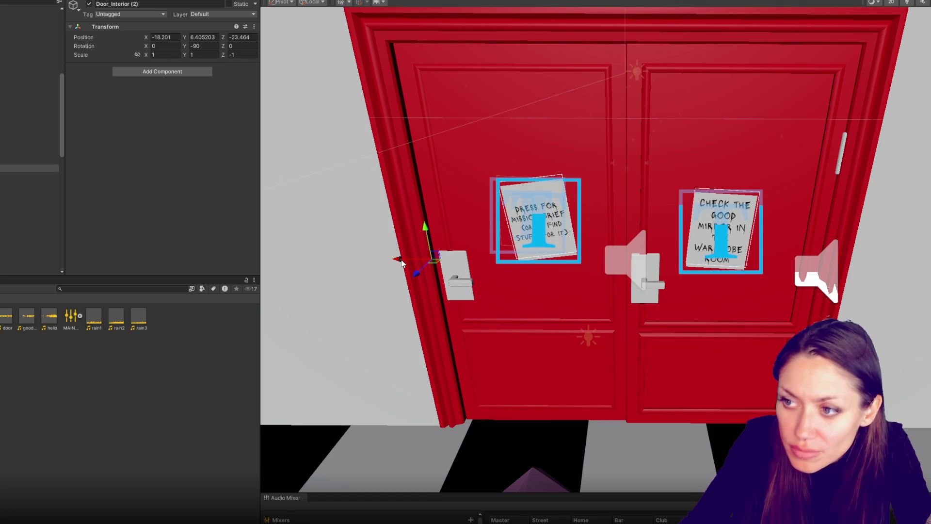
key("Delete")
left_click(8, 141)
left_click(20, 168)
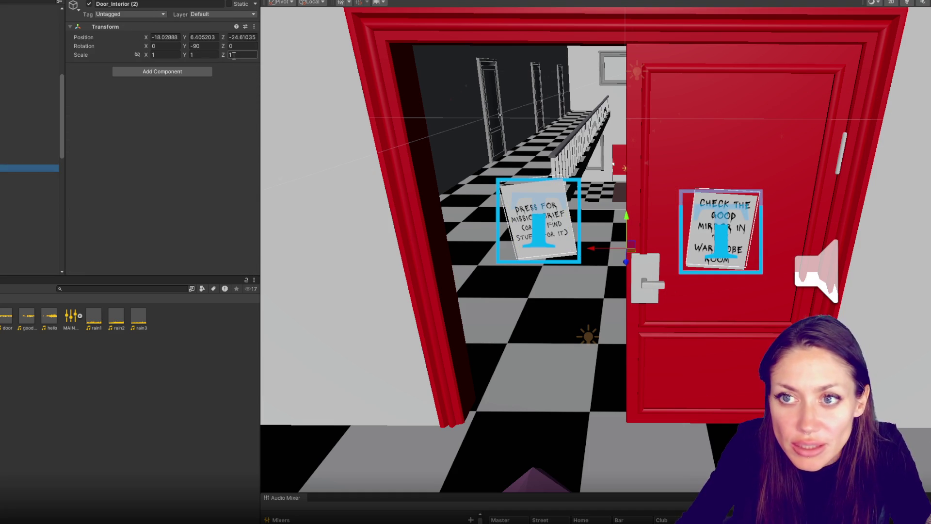
type("-1")
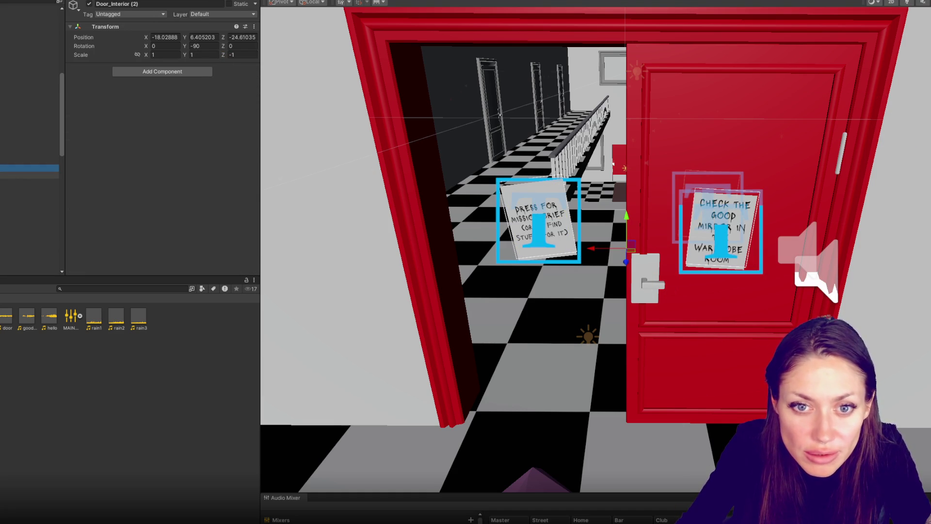
key("ctrl+z")
key("ctrl+z")
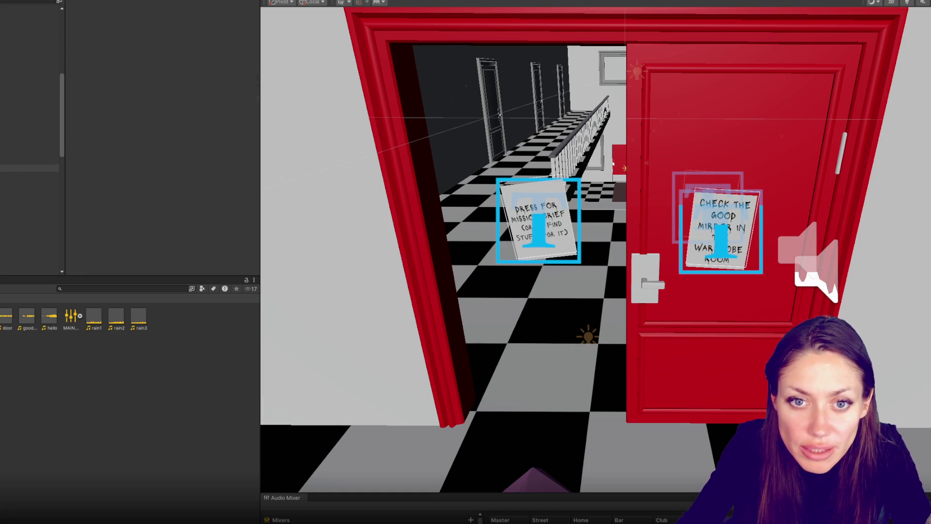
Step: Reset the Door object's Position to 0, 0, 0 and frame it in the Scene view
left_click(30, 174)
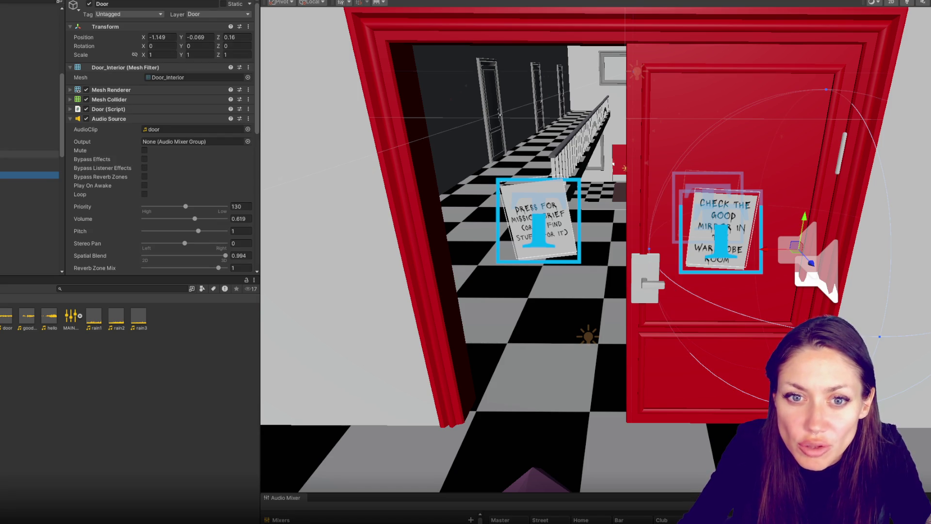
left_click(29, 161, "ctrl")
left_click(155, 38)
type("0")
key("Tab")
type("0")
key("Tab")
type("0")
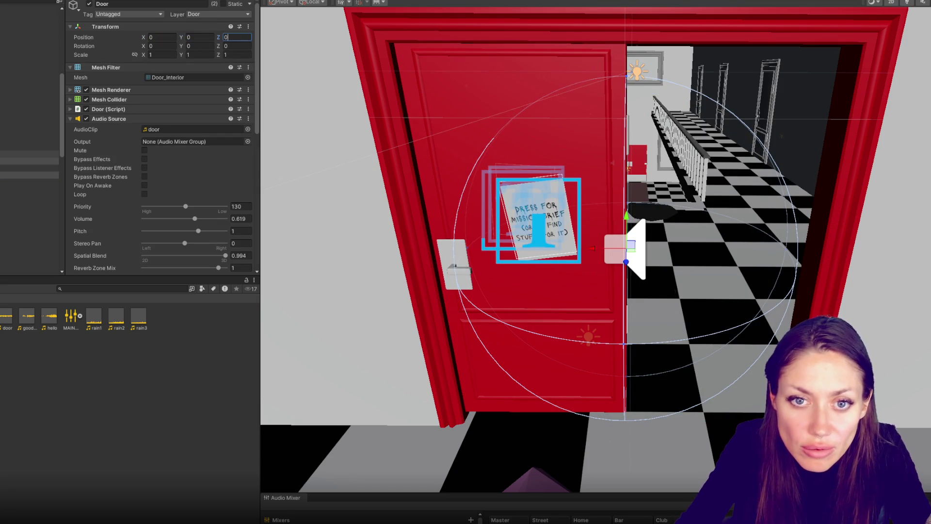
key("Return")
key("f")
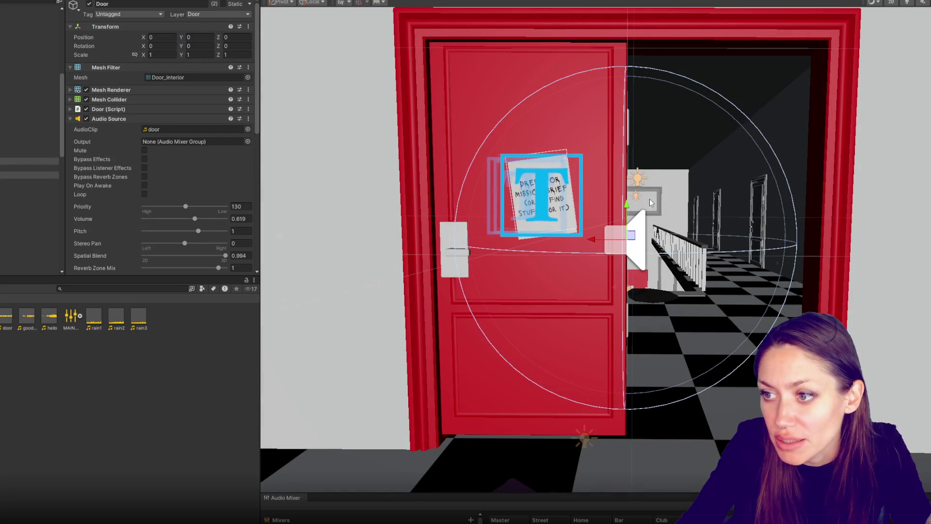
Step: Lower the Door slightly and slide it sideways to fill the left half of the doorway
left_click_drag(629, 208, 625, 221)
left_click_drag(626, 216, 626, 219)
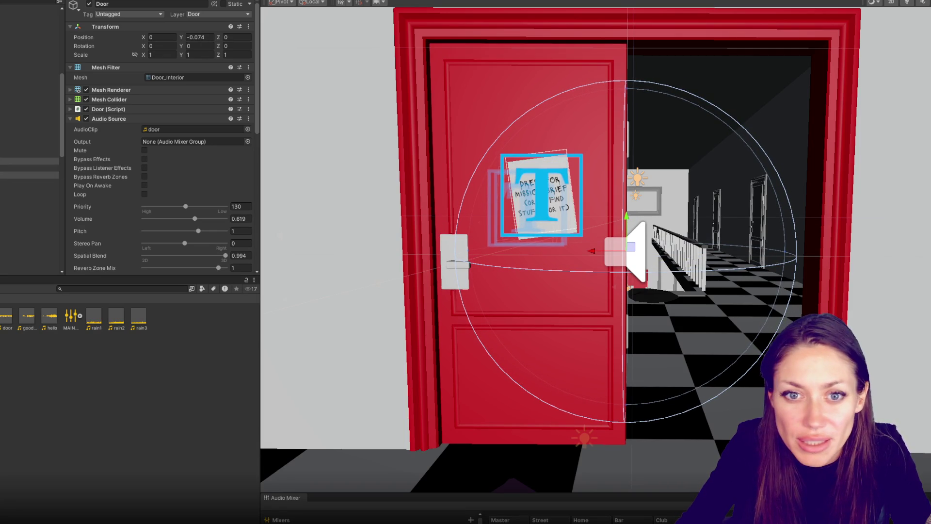
left_click(51, 168)
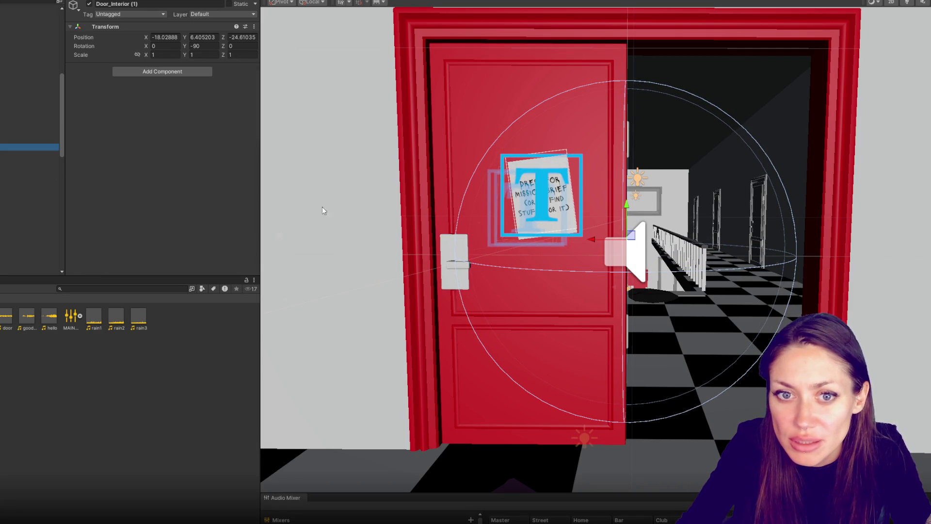
left_click(603, 248)
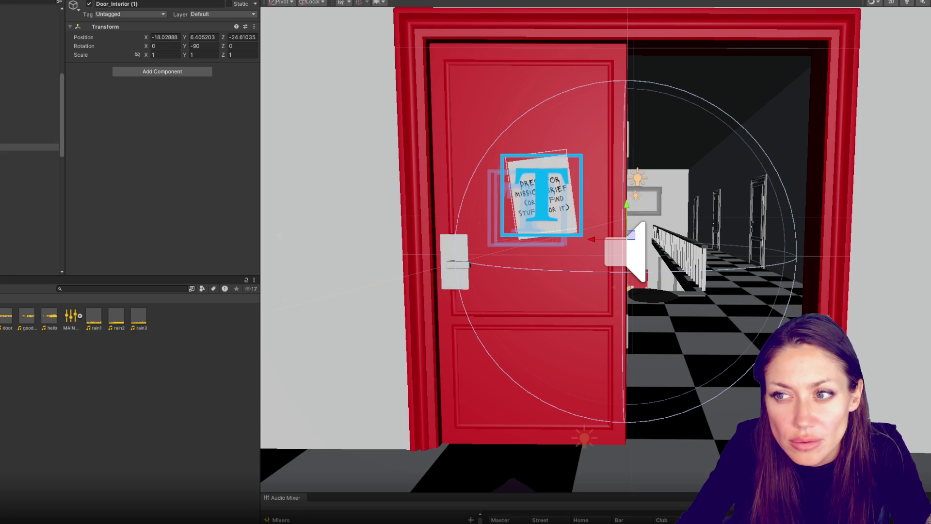
left_click(29, 167)
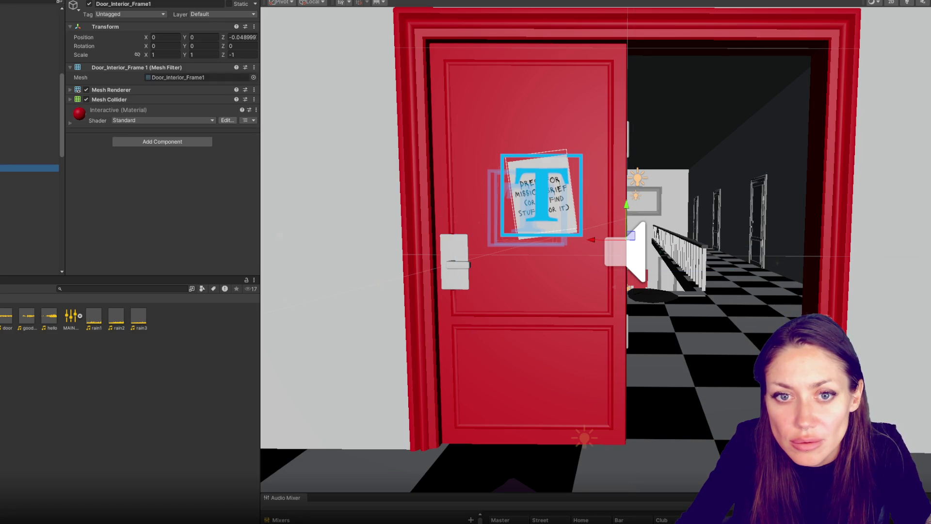
left_click(29, 154)
mouse_move(587, 253)
left_mouse_down()
mouse_move(755, 257)
mouse_move(771, 260)
mouse_move(784, 293)
left_mouse_up()
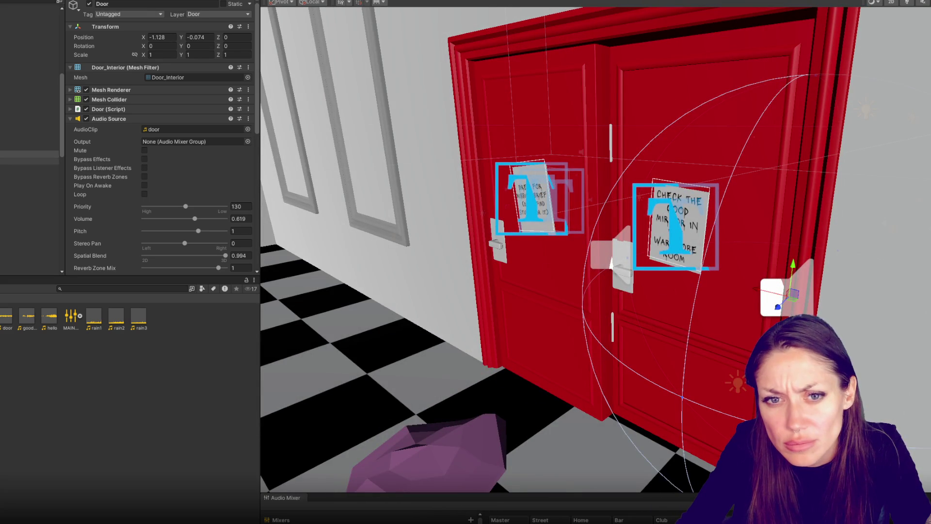
Step: Turn the other door panel to Rotation Y 90 and slide it into the doorway
left_click(611, 263)
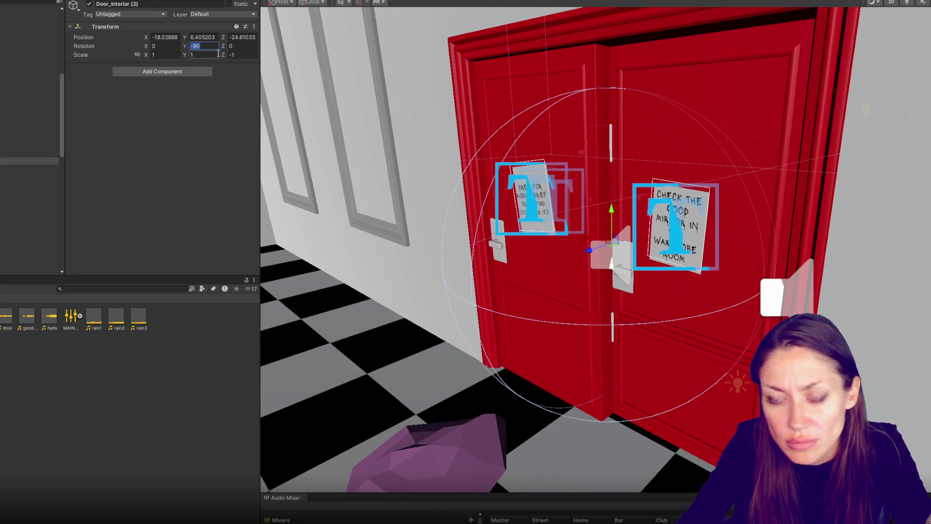
type("0")
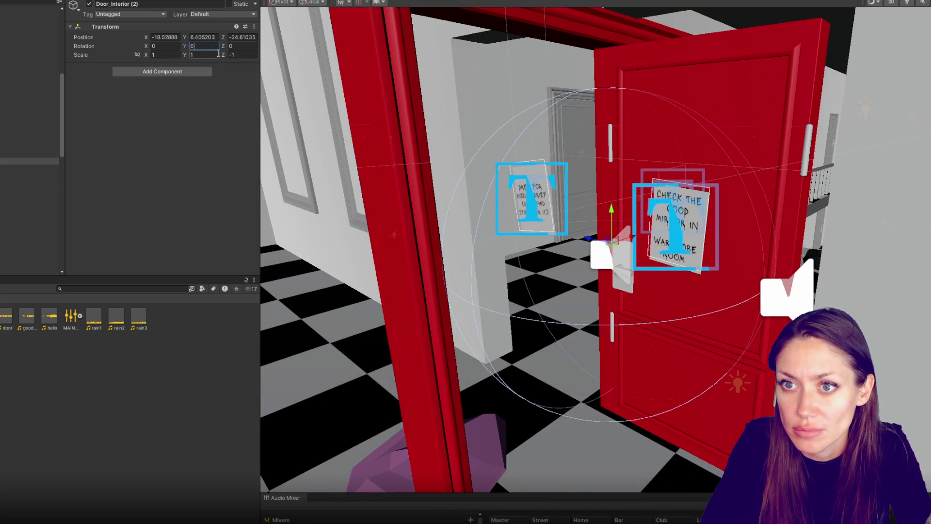
type("90")
key("Return")
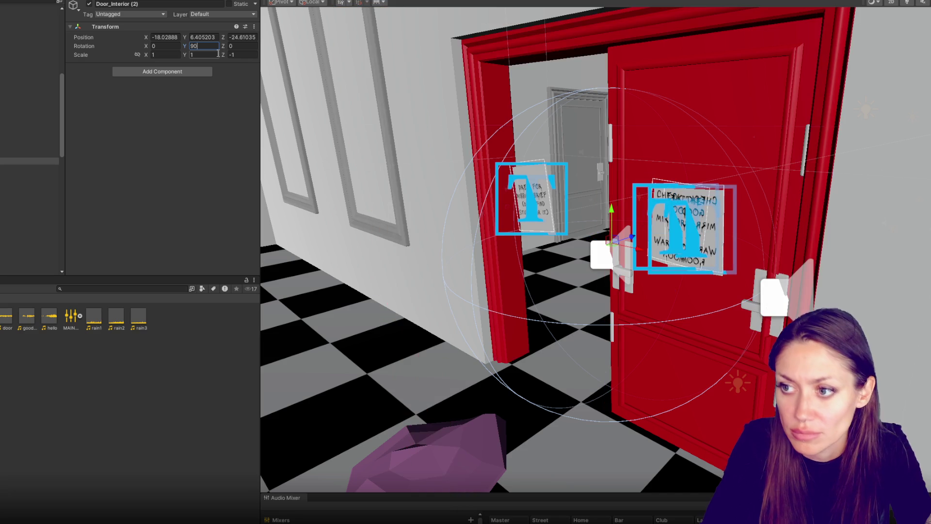
left_click_drag(591, 184, 650, 182)
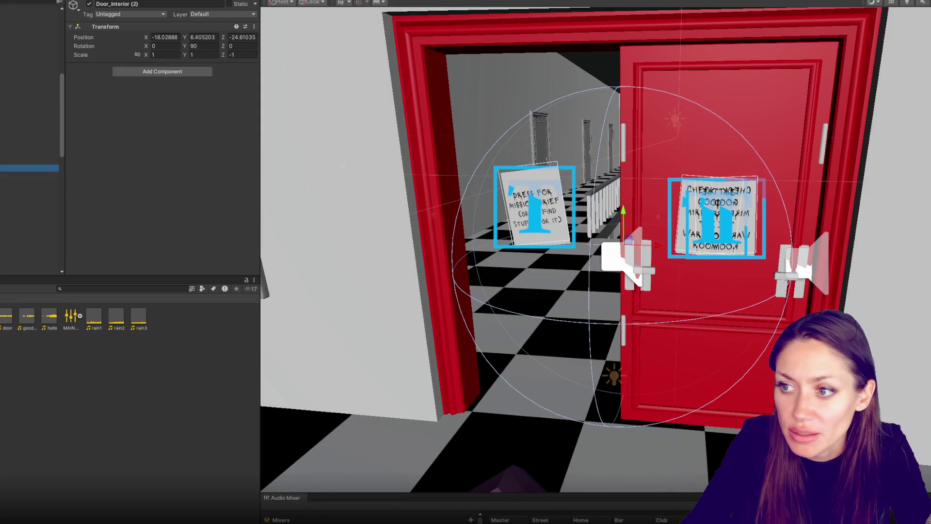
left_click_drag(659, 248, 484, 245)
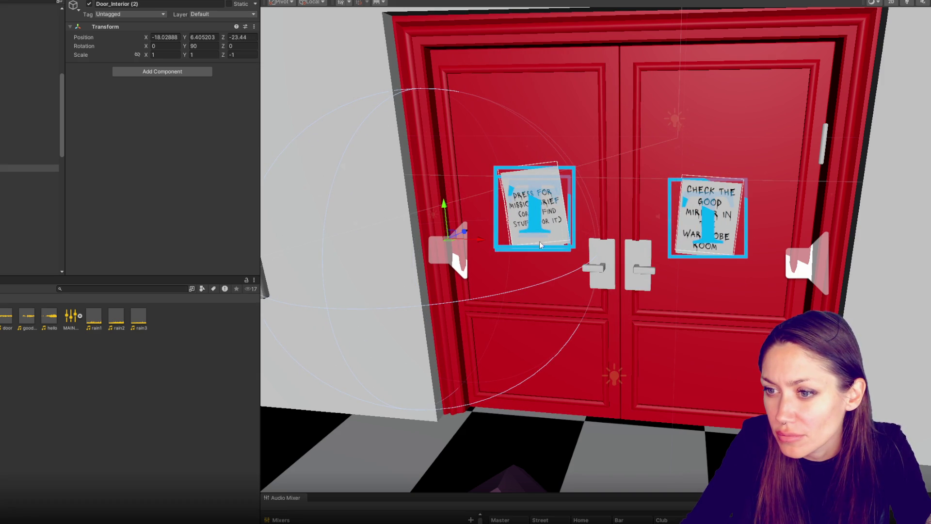
left_click_drag(479, 244, 484, 247)
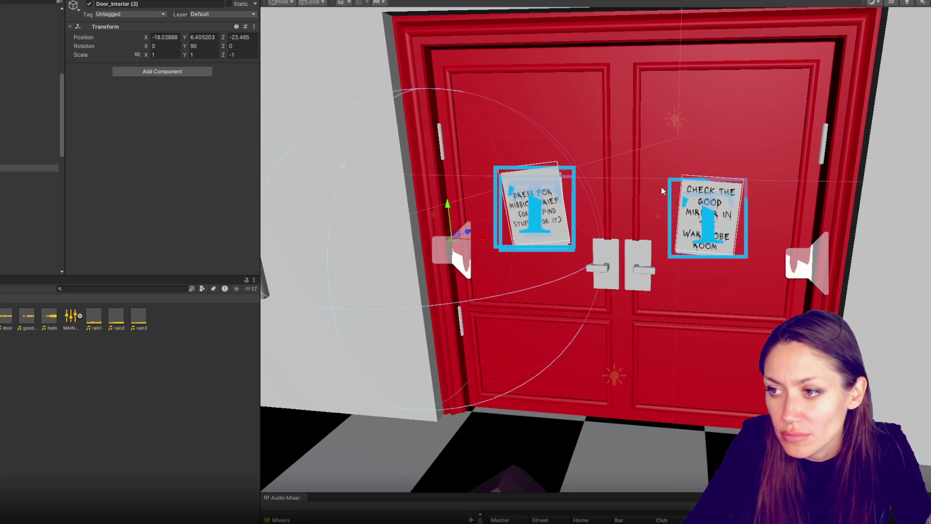
Step: Shift both door panels together to Position X -18.074 so the double door lines up
left_click(37, 154, "ctrl")
mouse_move(591, 245)
left_mouse_down()
mouse_move(599, 264)
mouse_move(687, 242)
mouse_move(658, 248)
left_mouse_up()
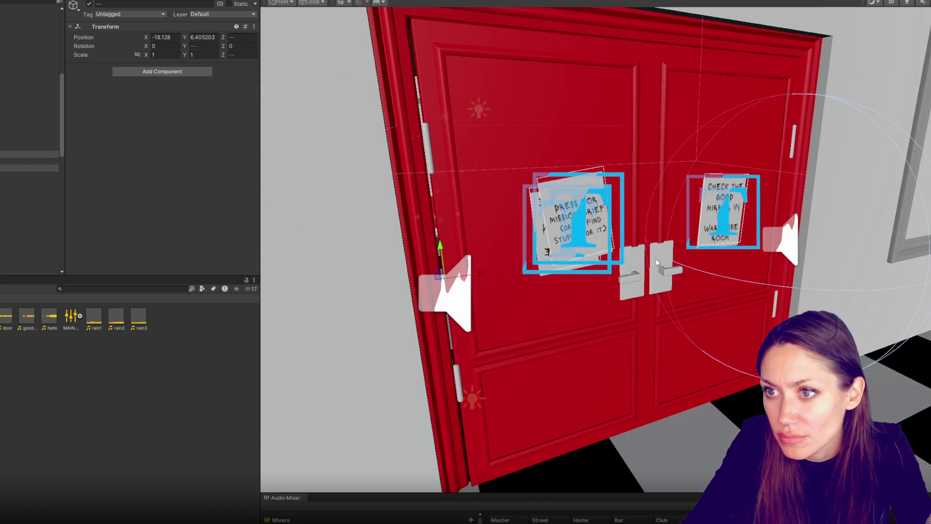
left_click_drag(596, 272, 637, 273)
left_click_drag(469, 329, 454, 329)
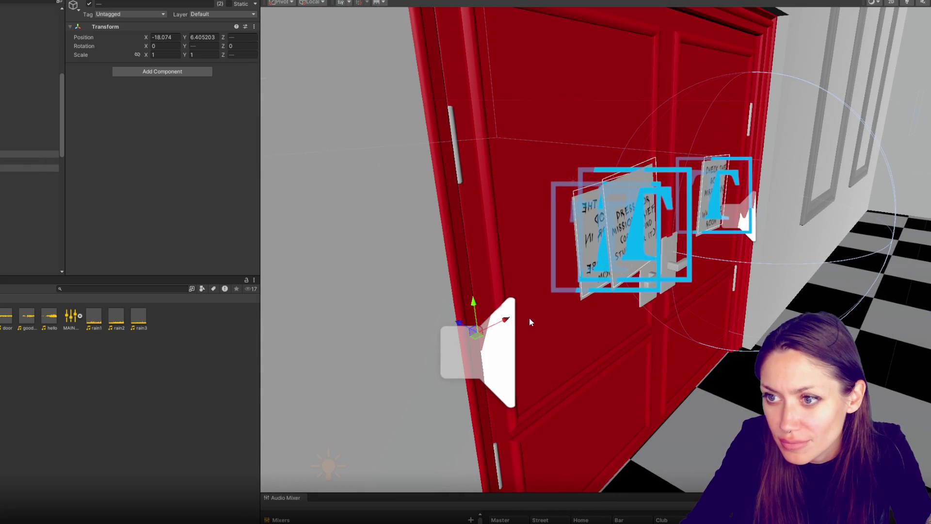
key("f")
left_click(29, 167)
mouse_move(426, 286)
left_mouse_down()
mouse_move(458, 288)
mouse_move(569, 238)
left_mouse_up()
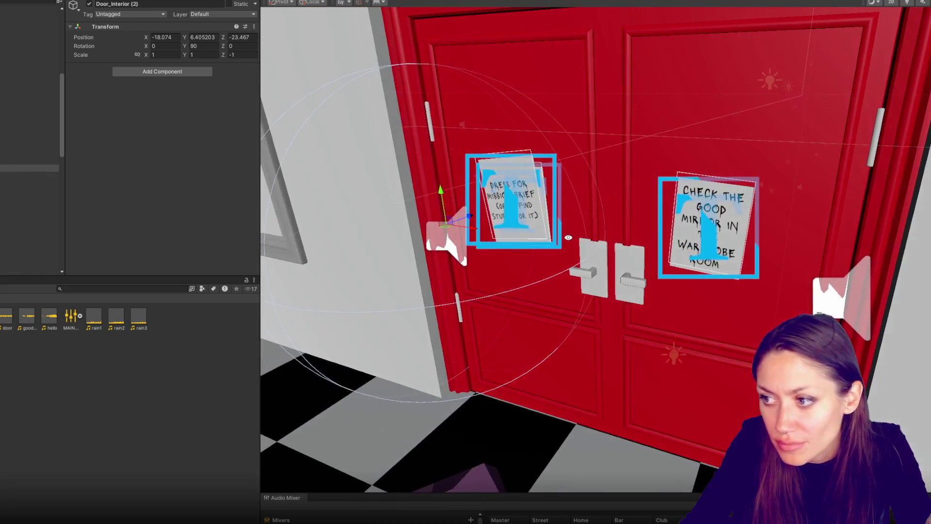
left_click(29, 154)
Step: Nudge Door_Interior (1) flush with the other red leaf, then select the Notes (11) poster
key("f")
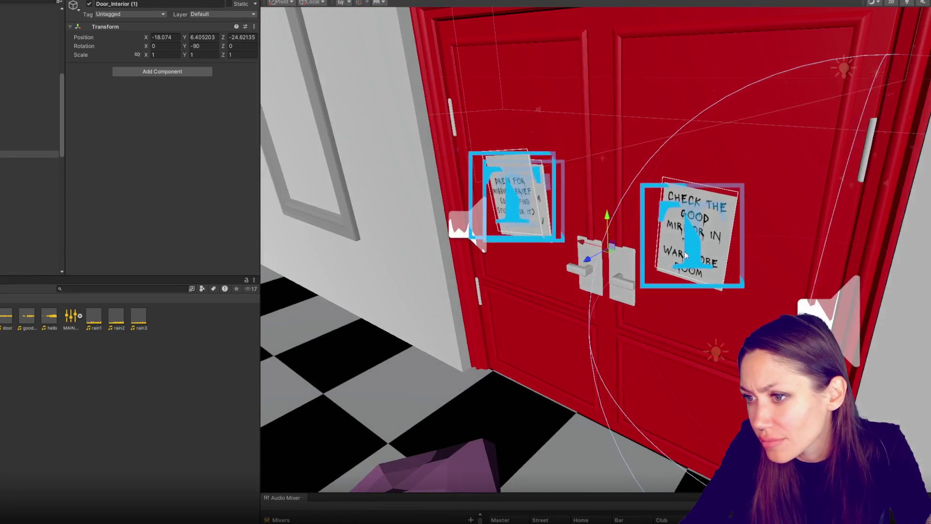
mouse_move(583, 241)
left_mouse_down()
mouse_move(694, 231)
mouse_move(613, 246)
left_mouse_up()
mouse_move(712, 242)
left_mouse_down()
mouse_move(849, 212)
mouse_move(640, 208)
mouse_move(627, 197)
left_mouse_up()
mouse_move(404, 250)
left_mouse_down()
mouse_move(590, 198)
mouse_move(549, 197)
mouse_move(601, 198)
mouse_move(548, 199)
mouse_move(574, 223)
left_mouse_up()
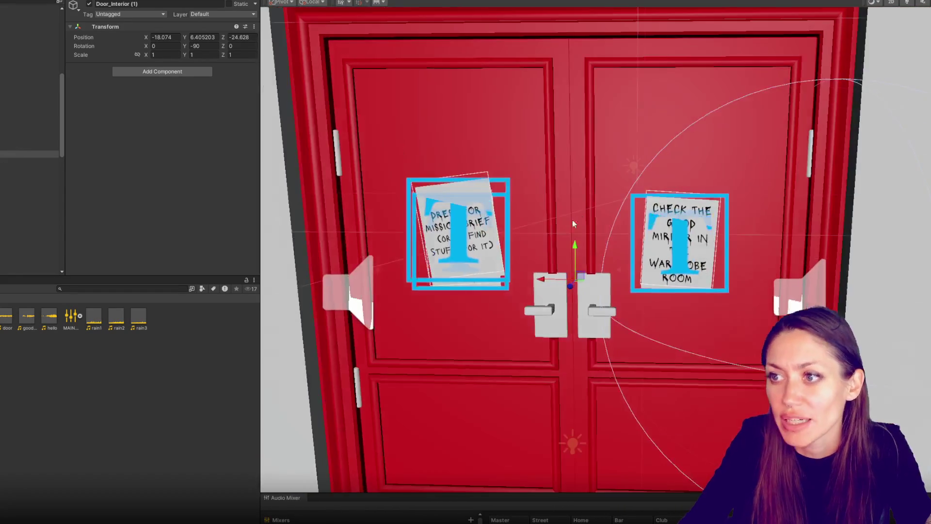
scroll(573, 223, "down", 3)
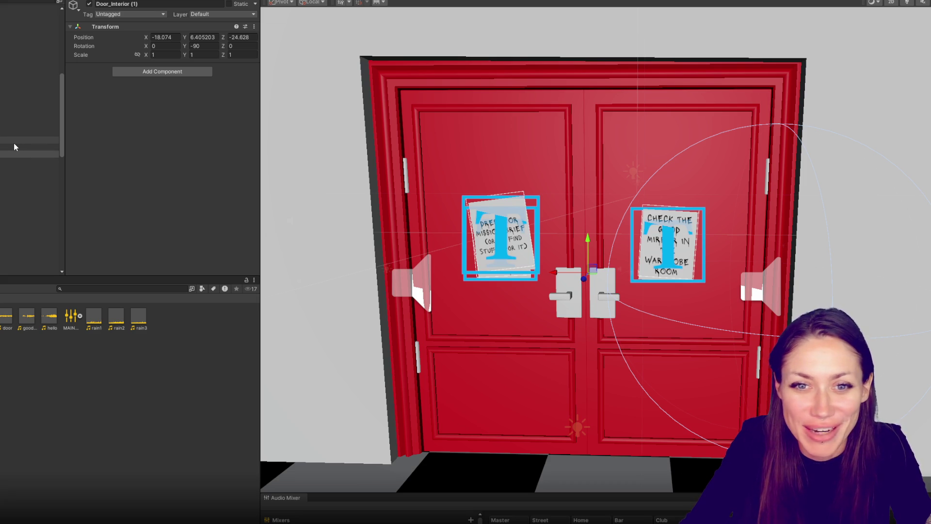
left_click(29, 175)
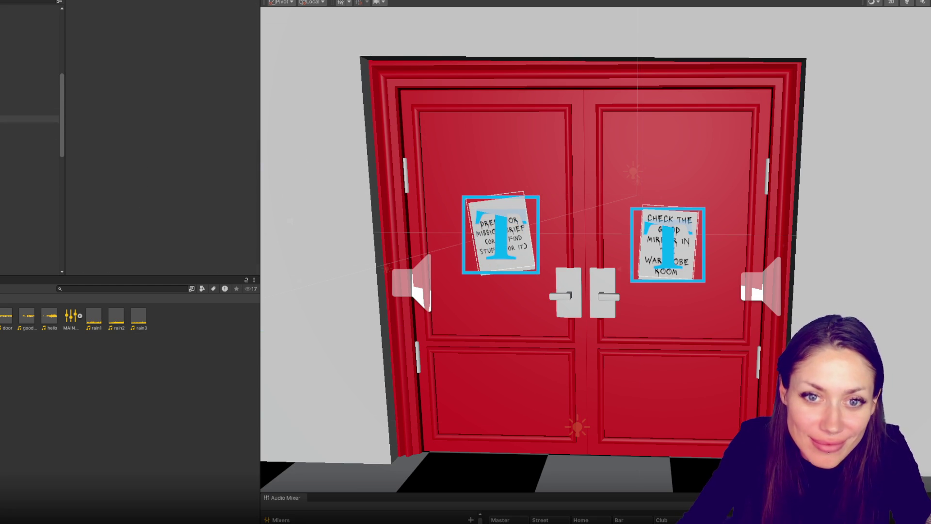
left_click(29, 126)
left_click(29, 154)
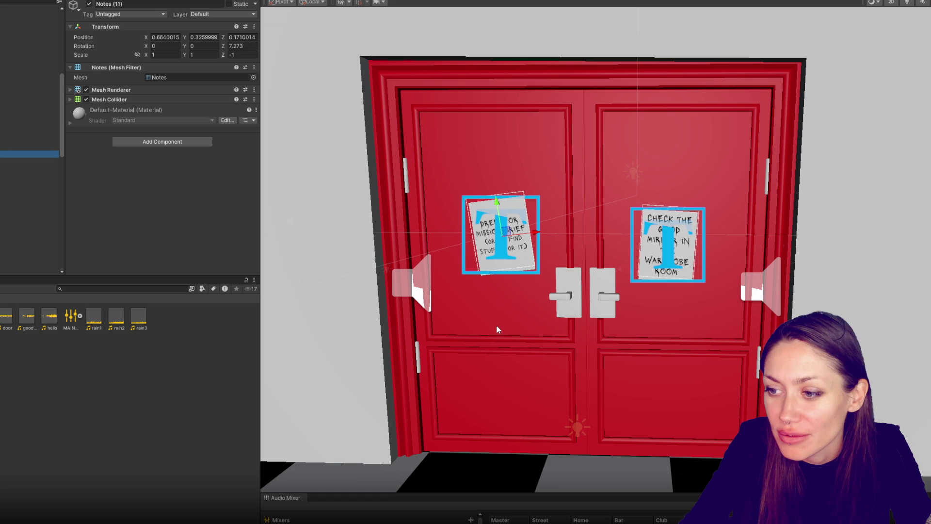
Step: Apply the Non 3 material to the door and frame the selected note
mouse_move(497, 326)
left_mouse_down()
mouse_move(510, 267)
mouse_move(582, 249)
mouse_move(832, 240)
mouse_move(430, 170)
mouse_move(533, 218)
mouse_move(813, 189)
mouse_move(641, 253)
mouse_move(706, 89)
mouse_move(719, 127)
left_mouse_up()
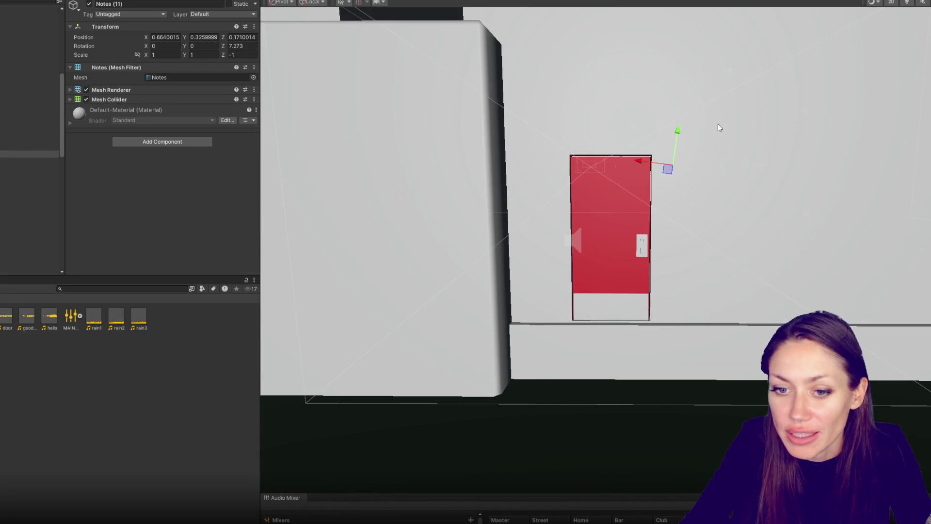
mouse_move(18, 353)
left_mouse_down()
mouse_move(602, 239)
mouse_move(617, 262)
mouse_move(370, 264)
mouse_move(782, 322)
mouse_move(743, 333)
mouse_move(678, 245)
left_mouse_up()
key("f")
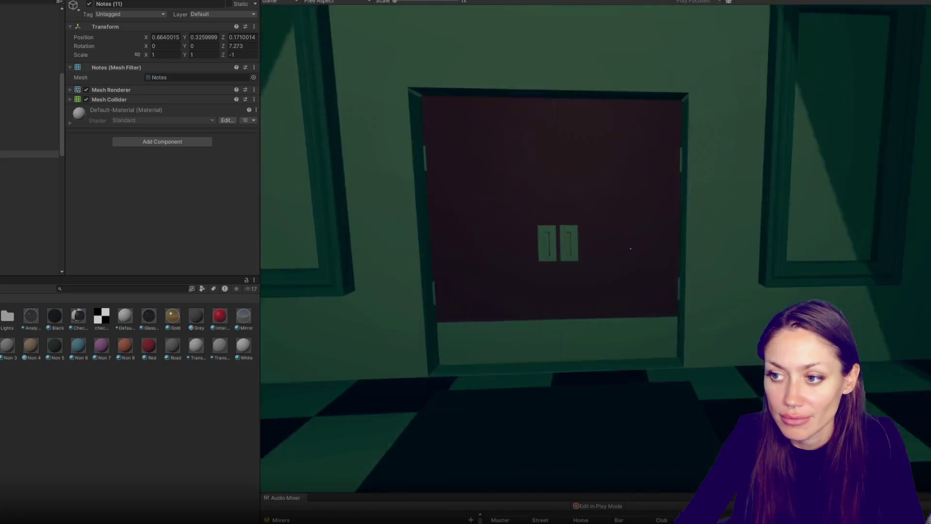
Step: Play through the double door, collect the clothing item, reach the foggy yard, then pause and return
key("e")
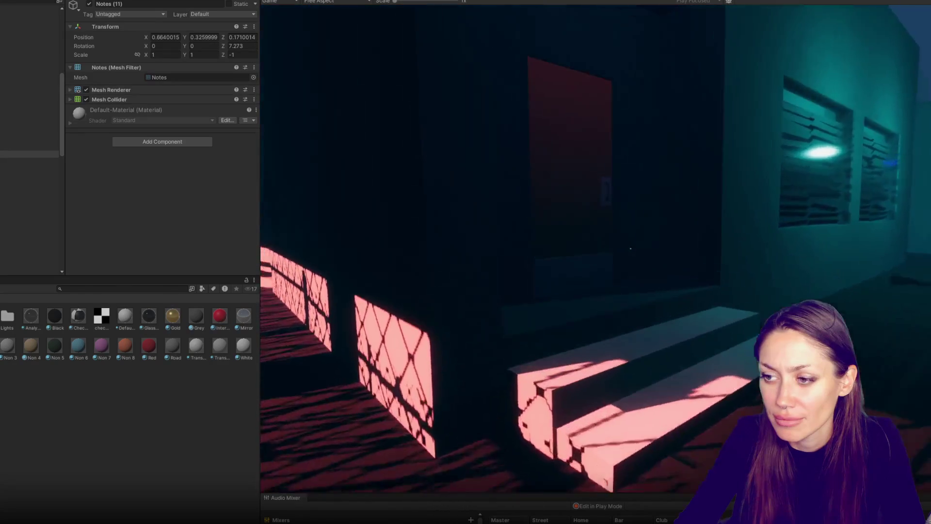
key("e")
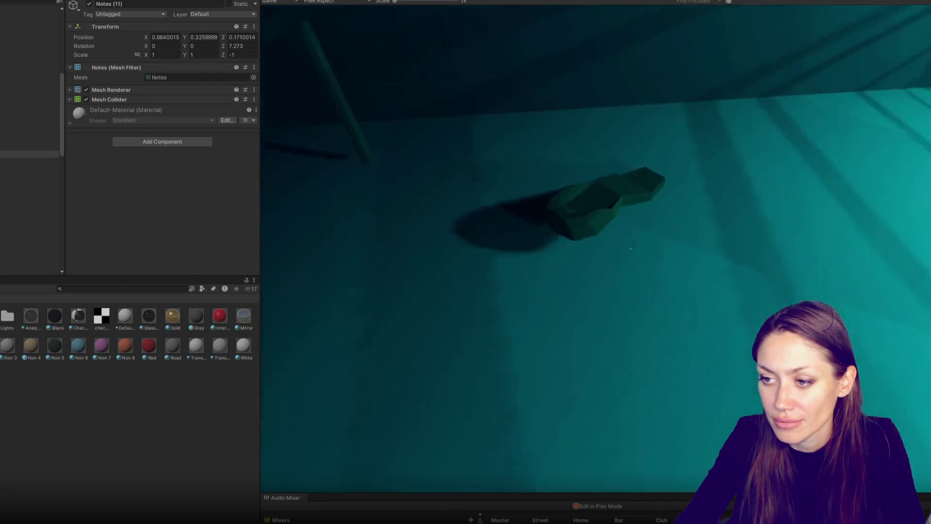
key("e")
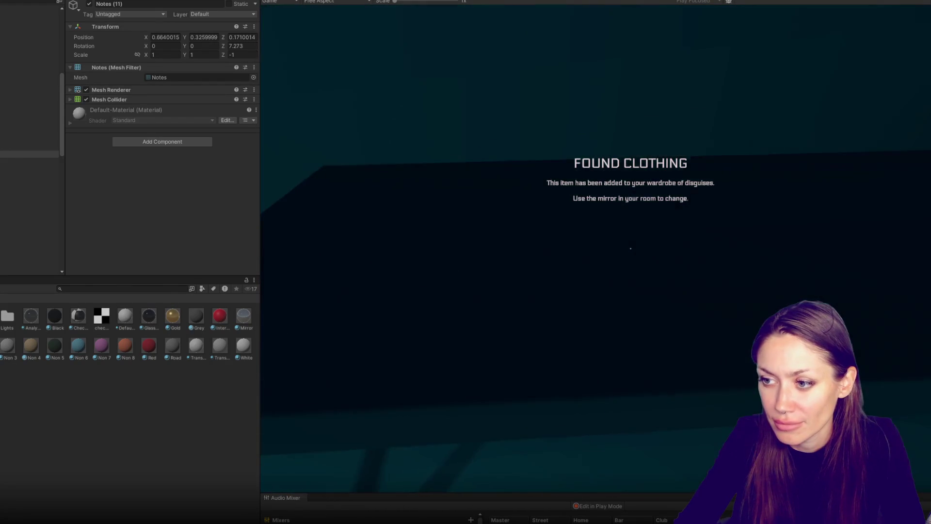
key("w")
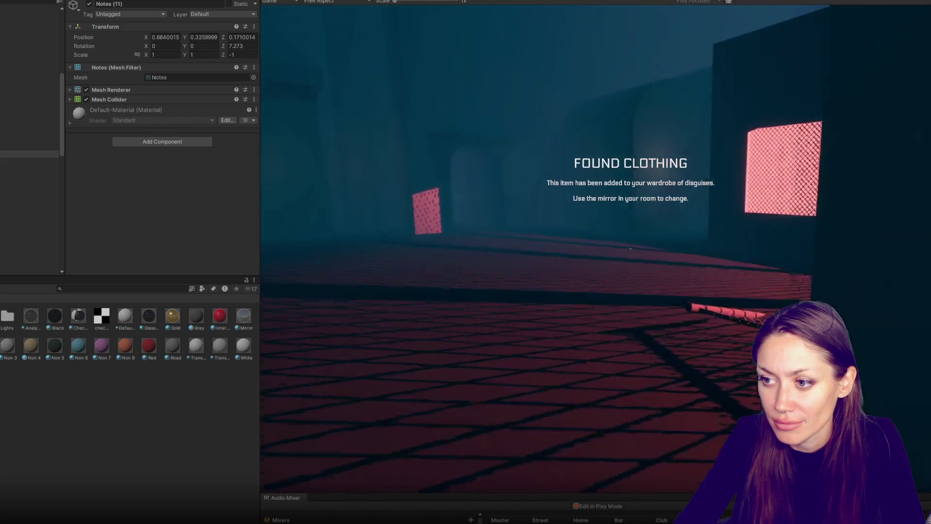
key("w")
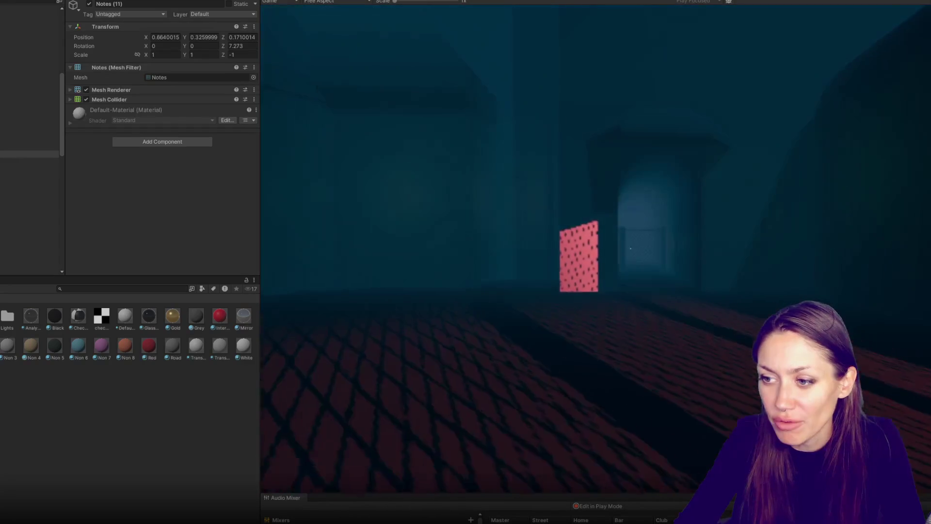
key("w")
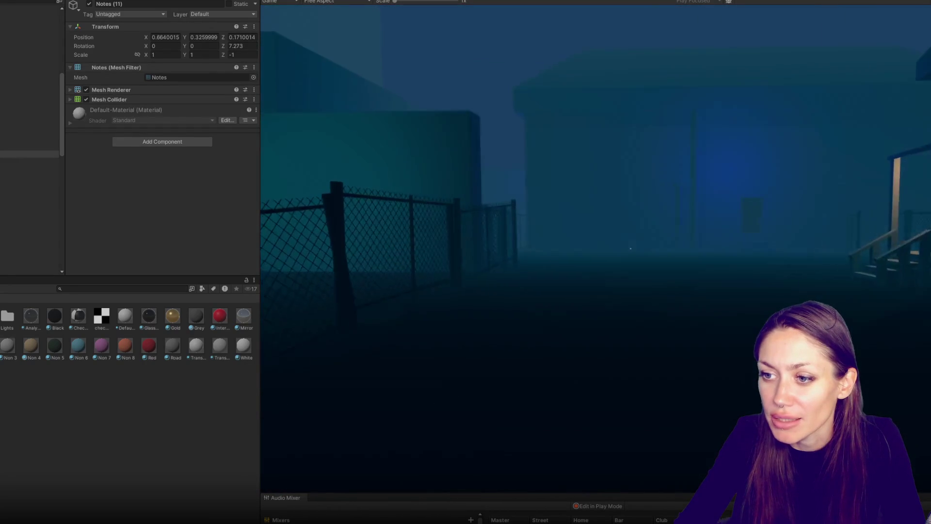
key("w")
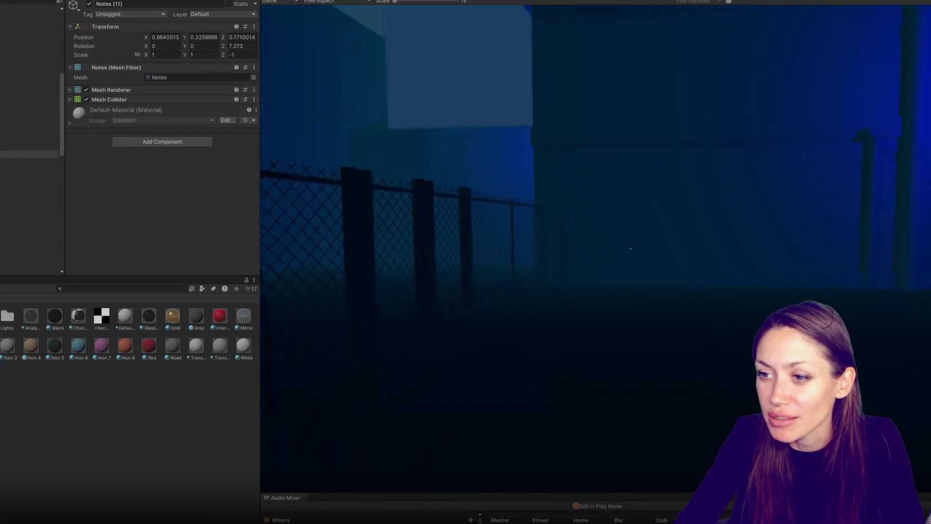
key("Escape")
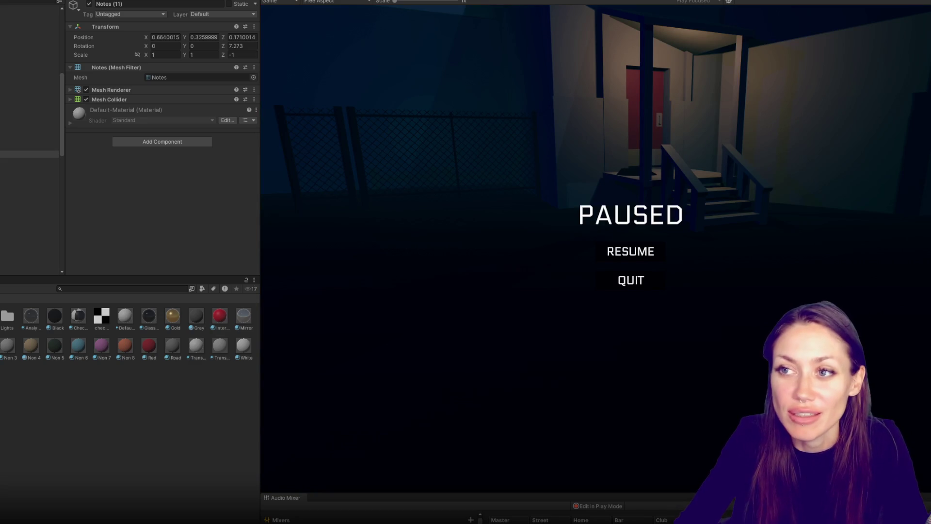
key("ctrl+1")
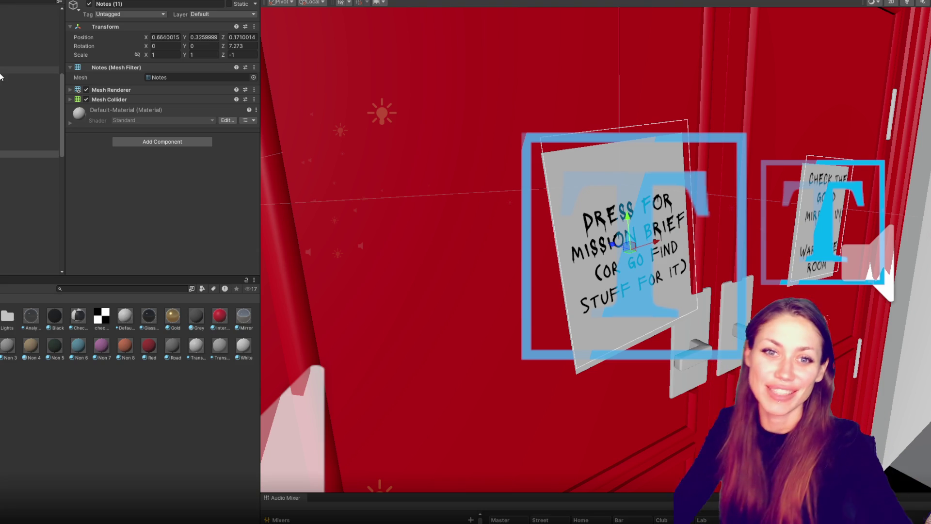
Step: Select Door_Interior (2), then Panel, and open the mission brief's Main Text in the Inspector
left_click(8, 137)
scroll(11, 121, "up", 5)
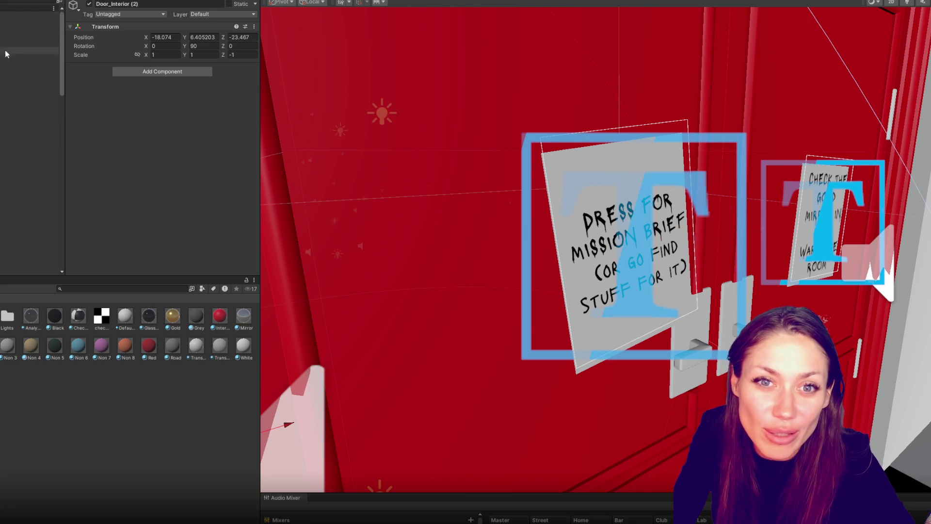
left_click(10, 64)
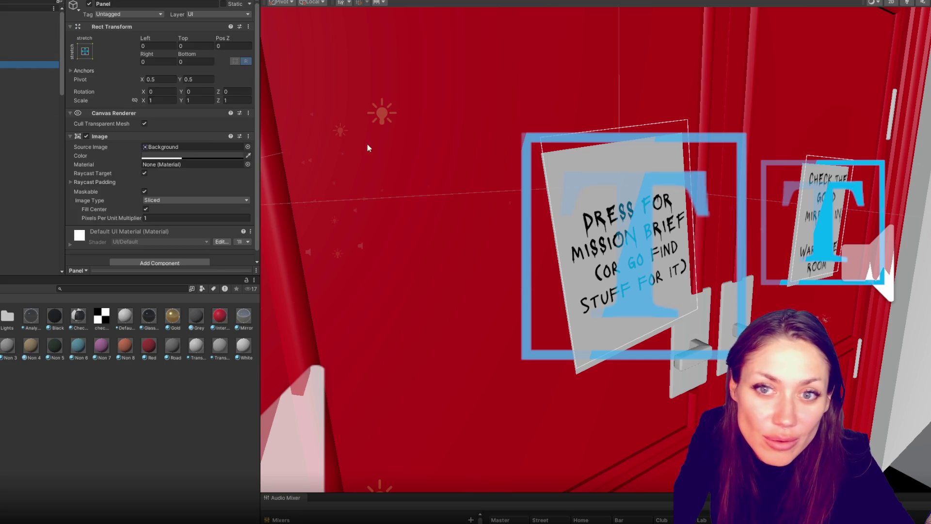
double_click(9, 78)
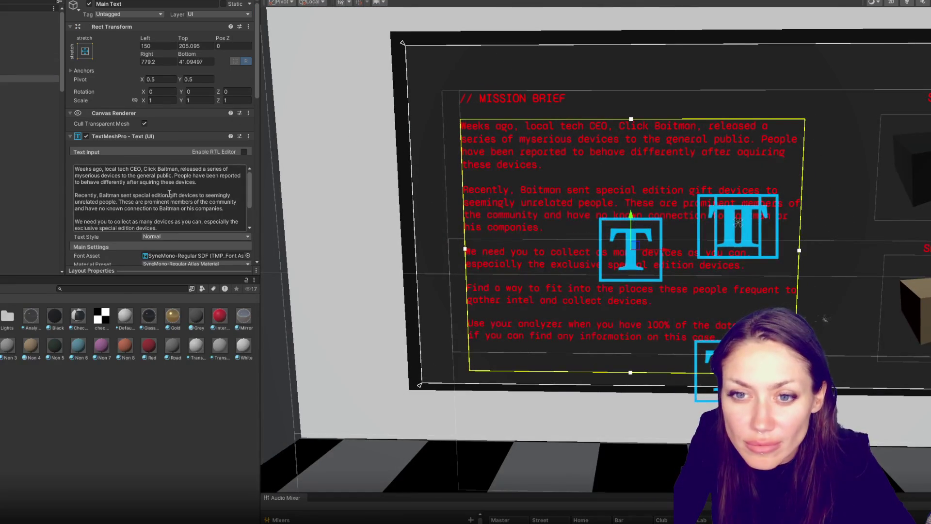
scroll(187, 212, "down", 1)
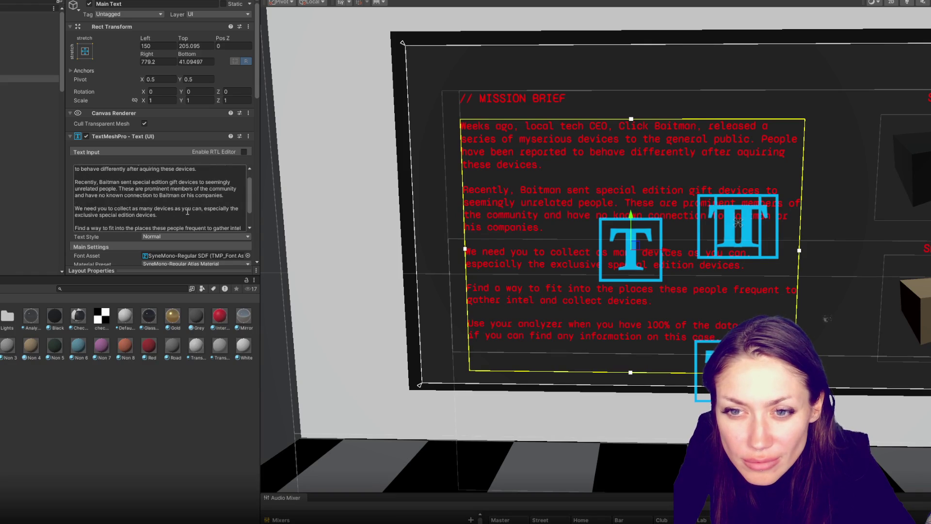
scroll(188, 212, "down", 2)
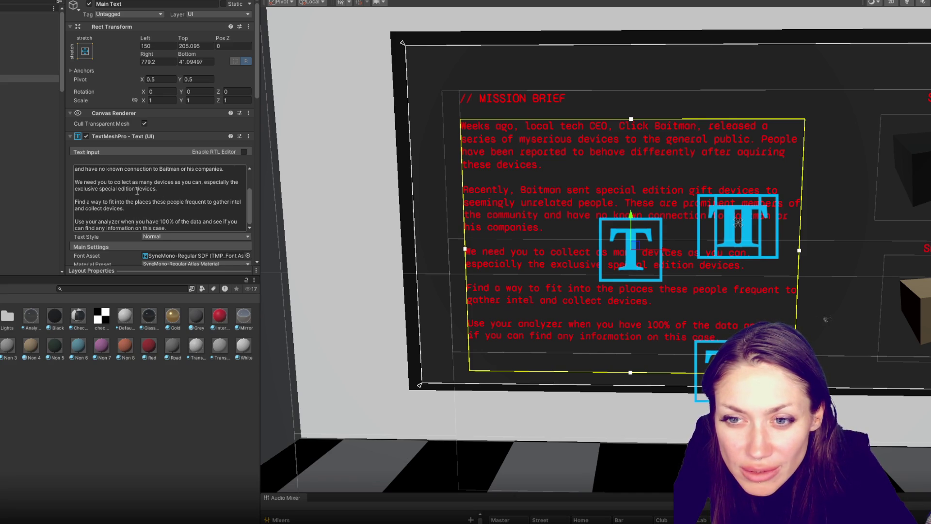
scroll(138, 191, "up", 3)
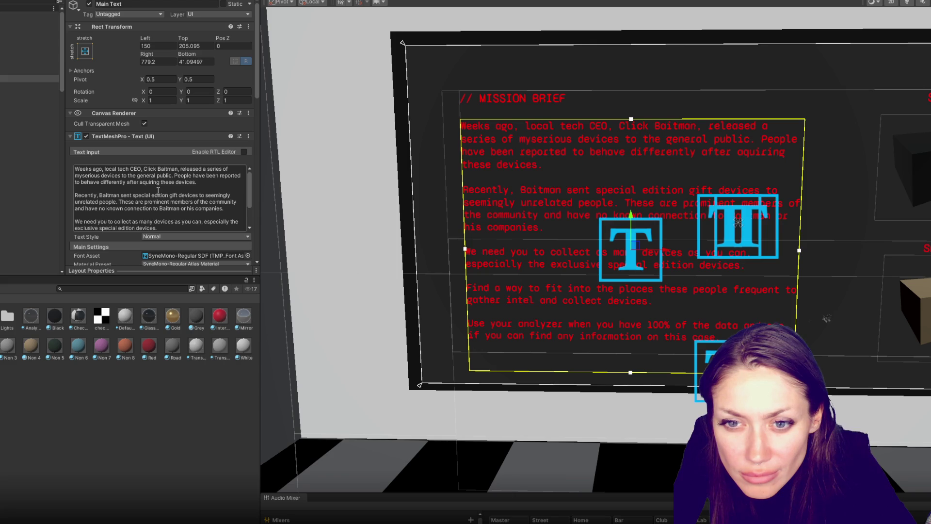
scroll(158, 193, "down", 1)
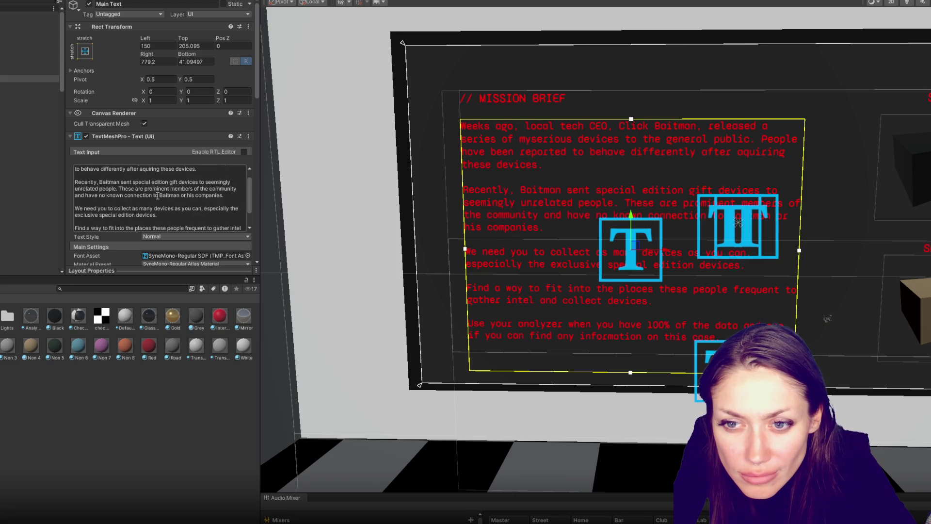
scroll(158, 195, "down", 1)
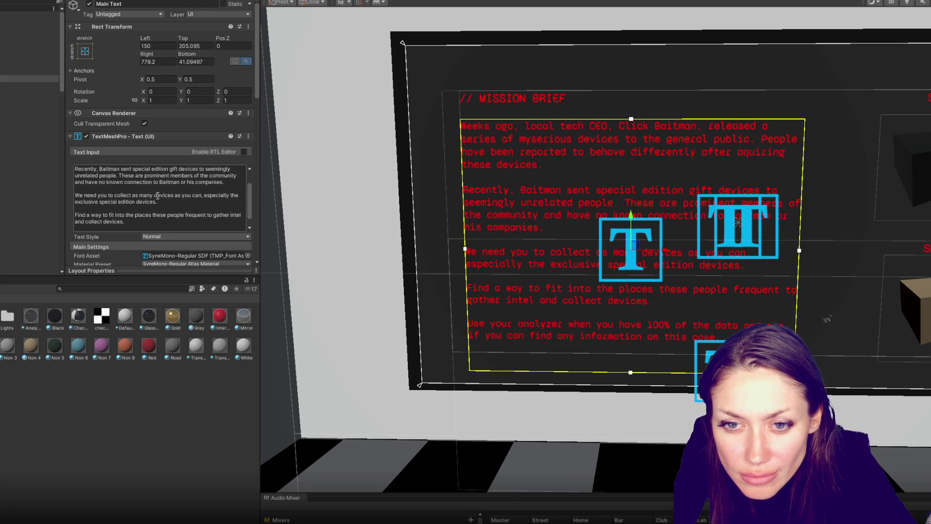
scroll(158, 195, "up", 2)
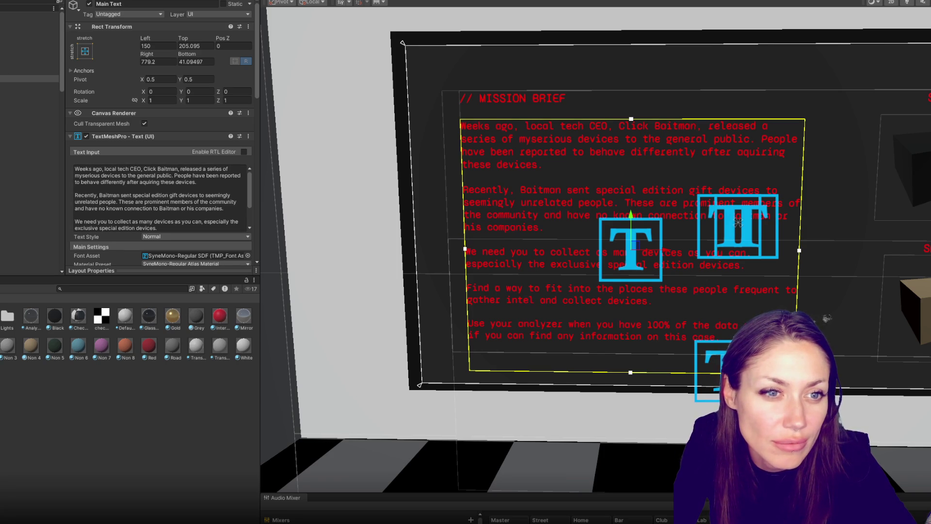
Step: Enter the TextMeshPro Text Input and place the caret in the second paragraph
left_click(187, 207)
key("ctrl+a")
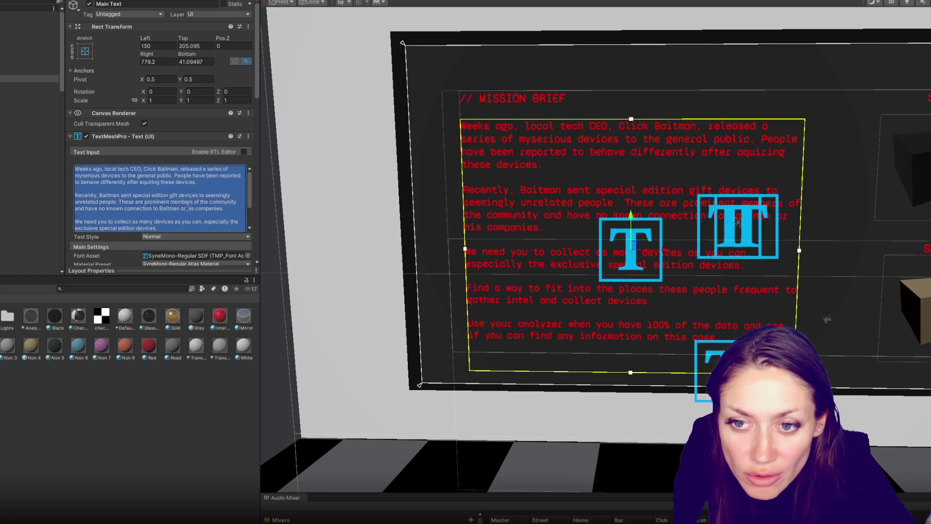
left_click(173, 195)
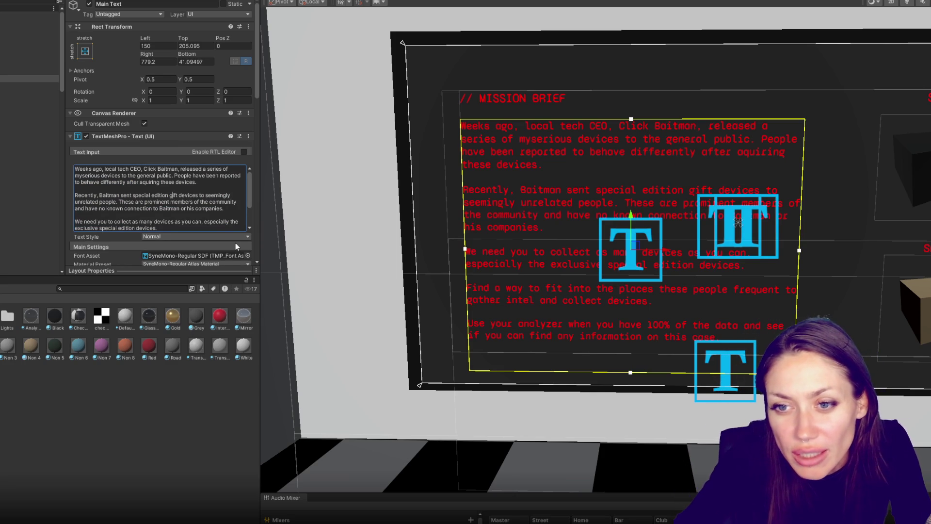
left_click(196, 208)
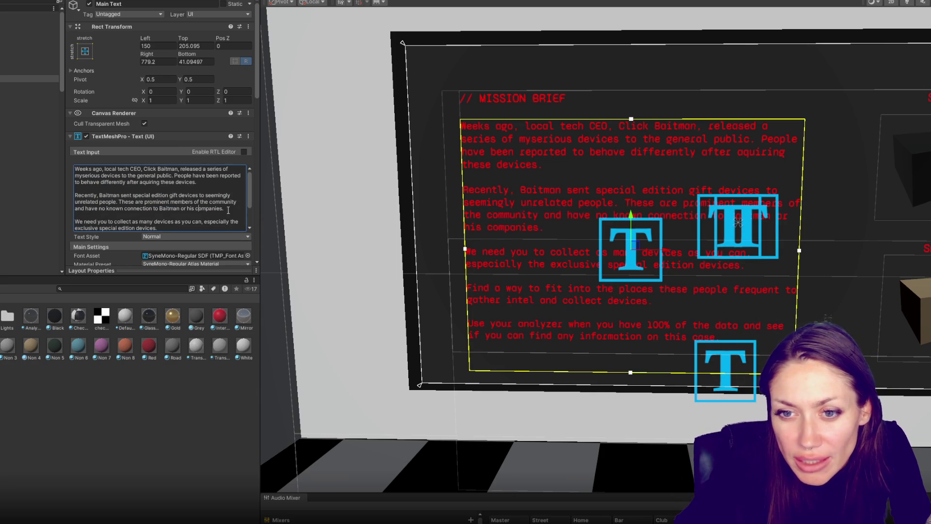
left_click_drag(249, 181, 243, 188)
Step: Move the caret after 'companies.', after 'special edition devices.', then into the 'Find a way' paragraph
left_click(146, 192)
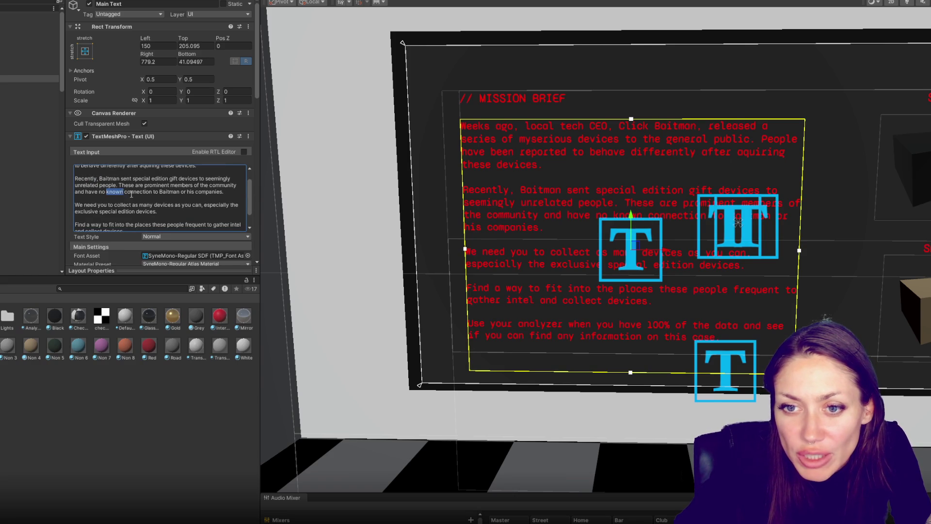
left_click(227, 194)
scroll(228, 194, "down", 1)
key("Left")
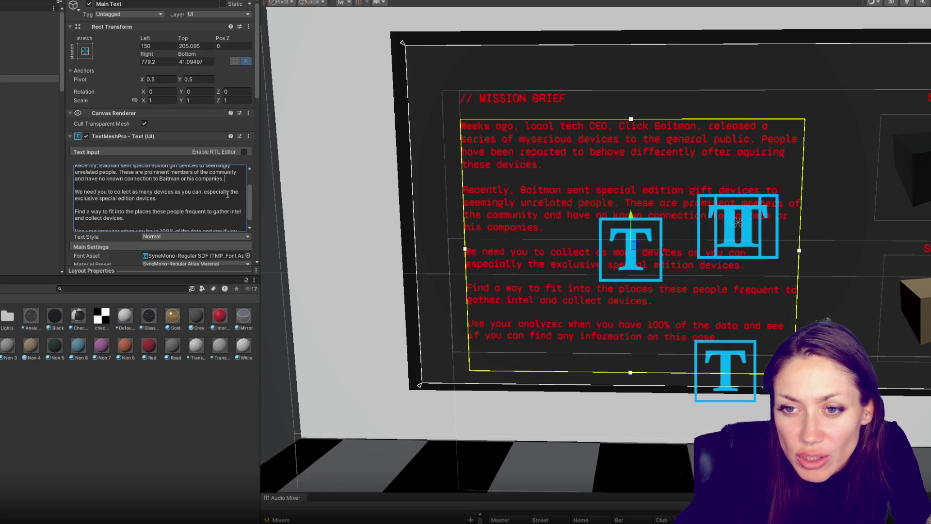
left_click(199, 197)
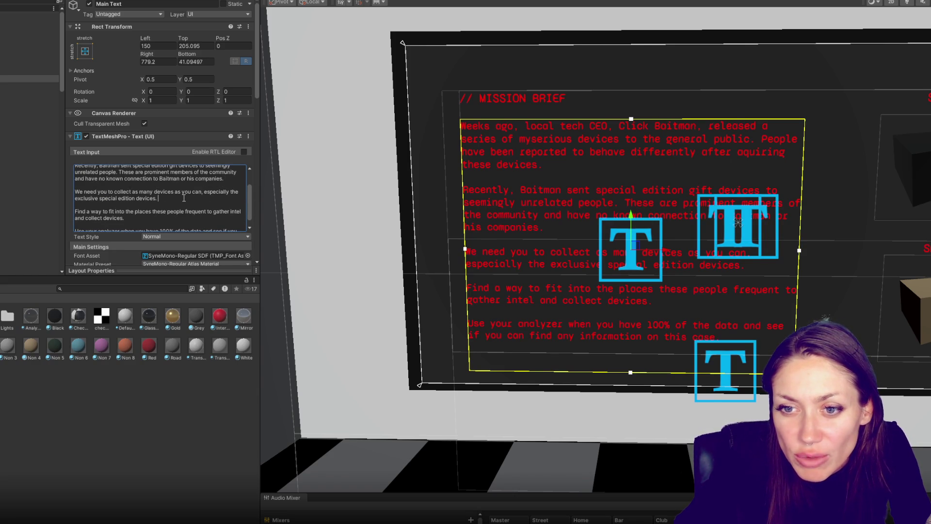
scroll(184, 193, "up", 1)
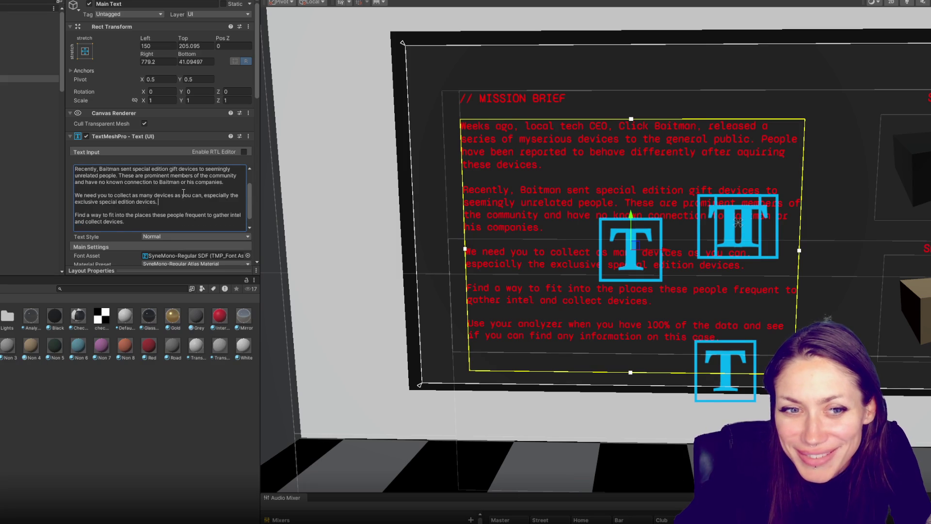
scroll(144, 201, "down", 1)
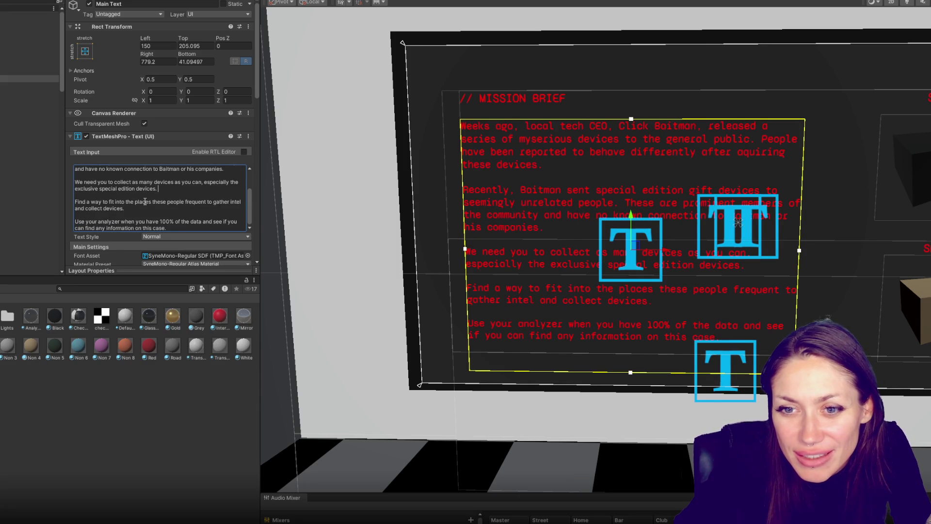
left_click(164, 203)
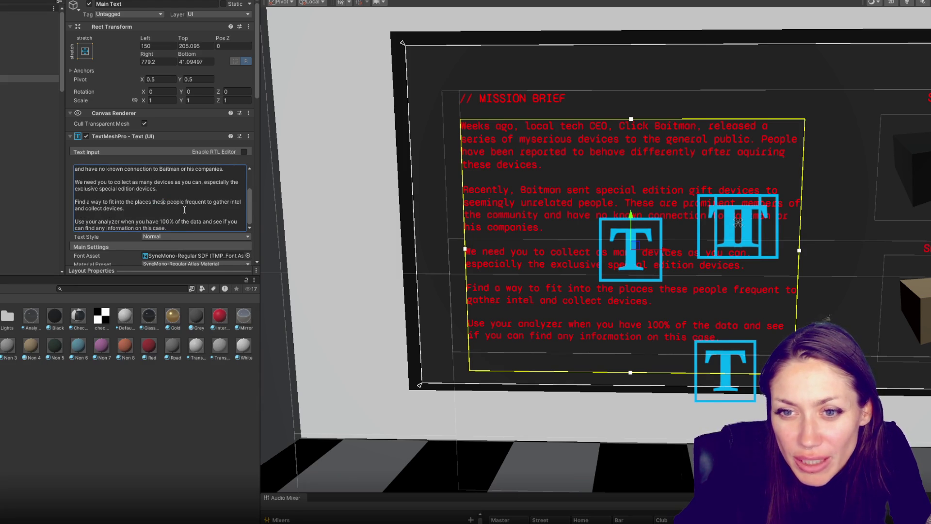